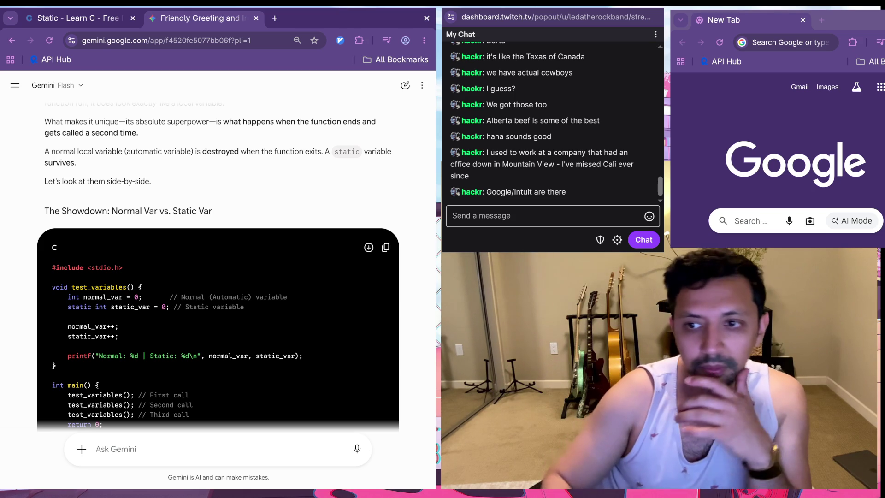
Step: Draft the follow-up 'i see, so it is more like persistant than global but only persistent within the same function call'
scroll(218, 277, down, 1)
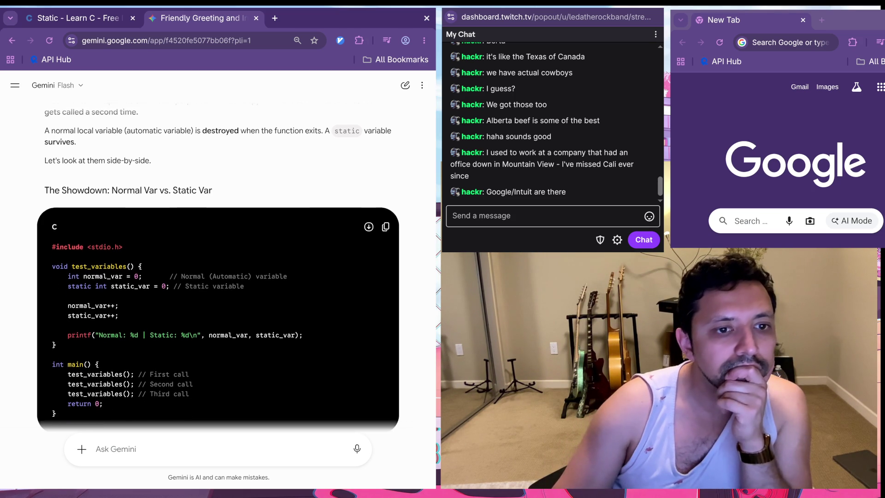
scroll(217, 277, up, 1)
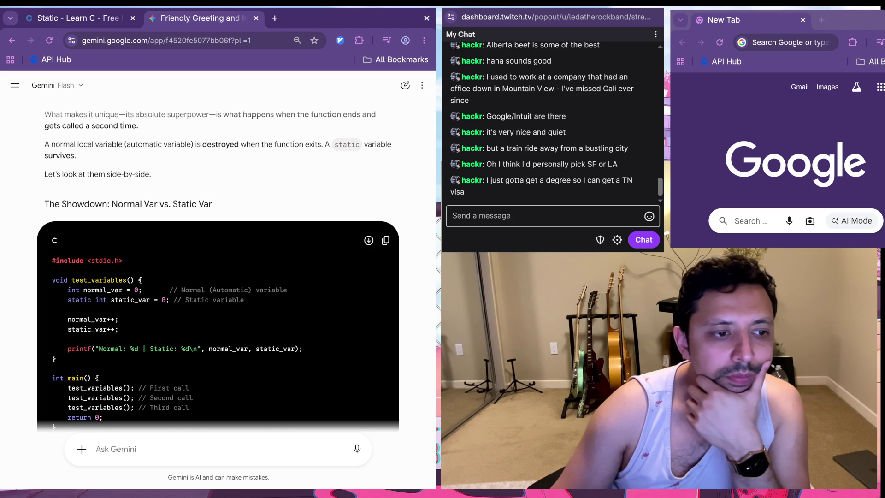
scroll(217, 268, down, 1)
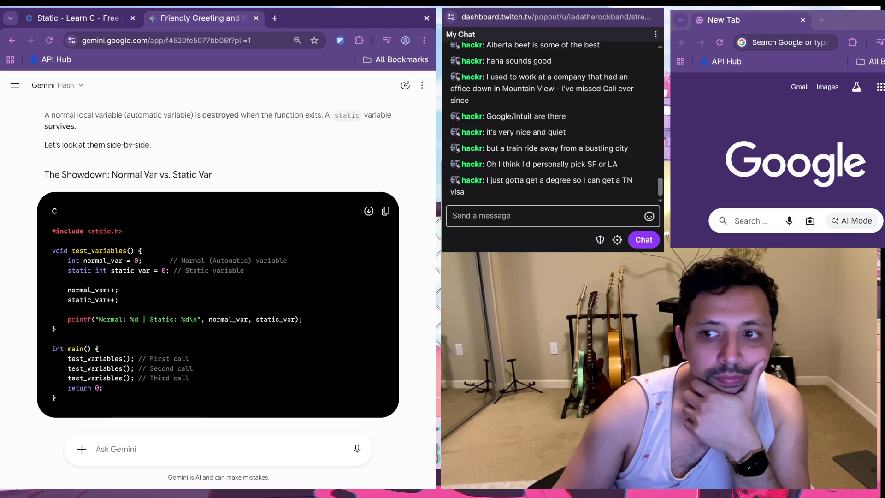
scroll(218, 267, down, 2)
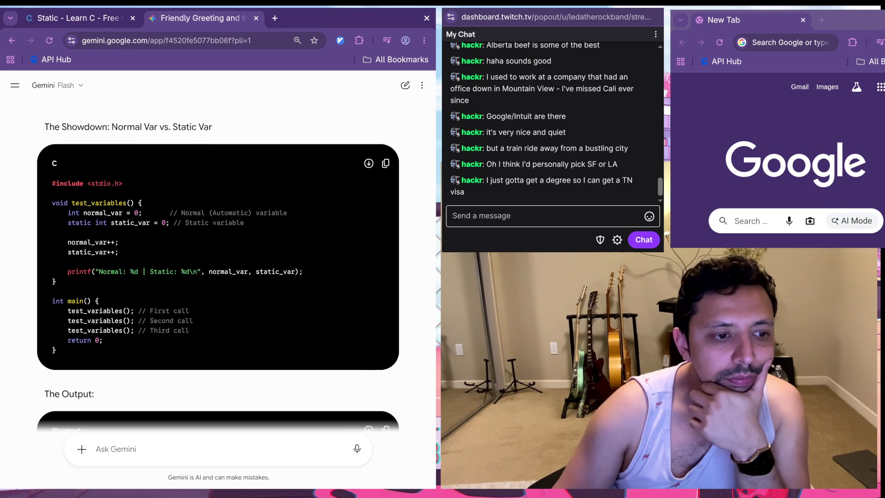
scroll(218, 267, down, 3)
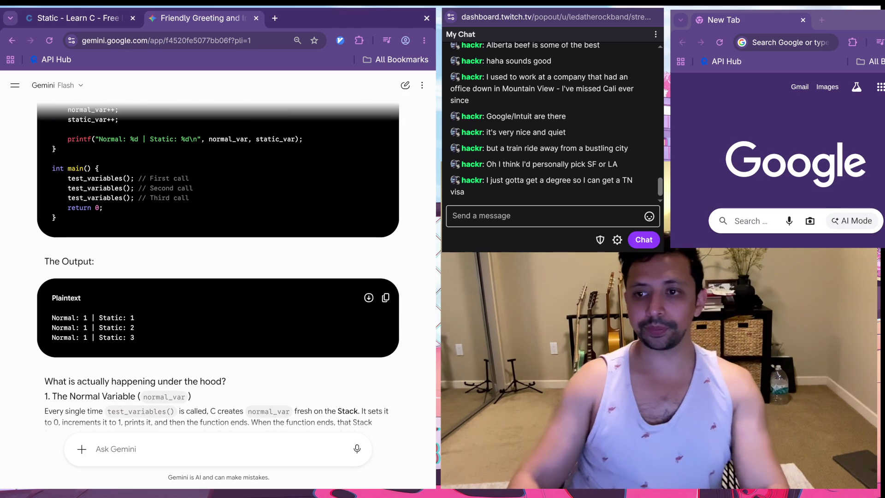
text(what is the bal)
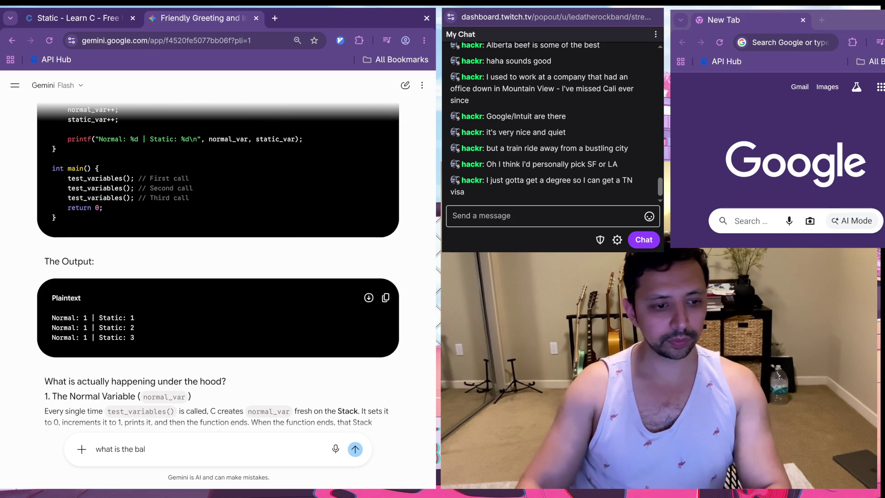
key(BackSpace)
key(BackSpace)
key(BackSpace)
text(i see)
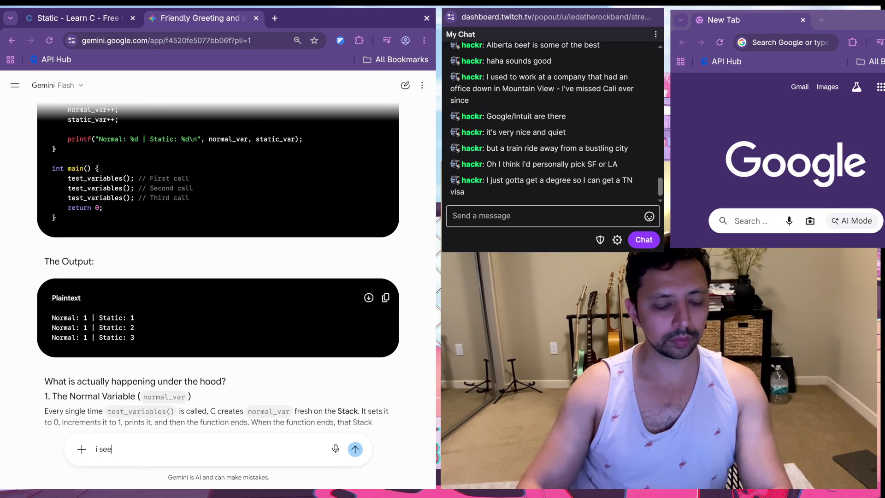
text(, so it is more)
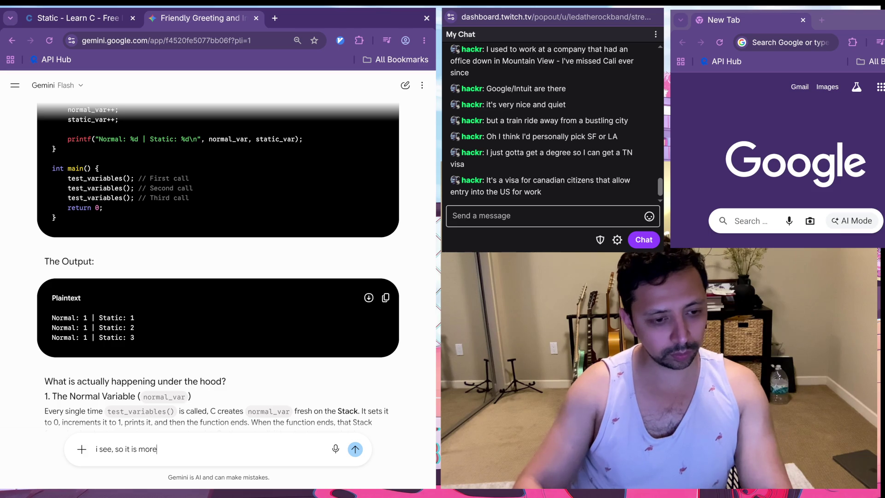
text( like per)
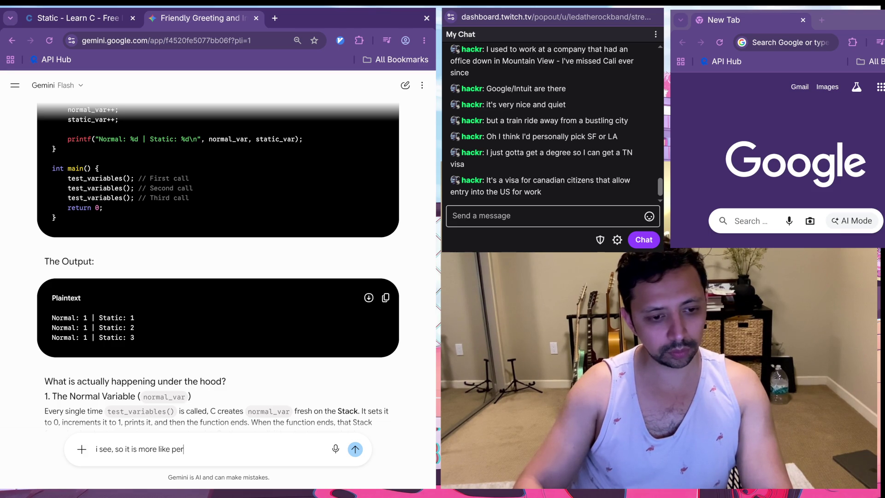
text(sistantt)
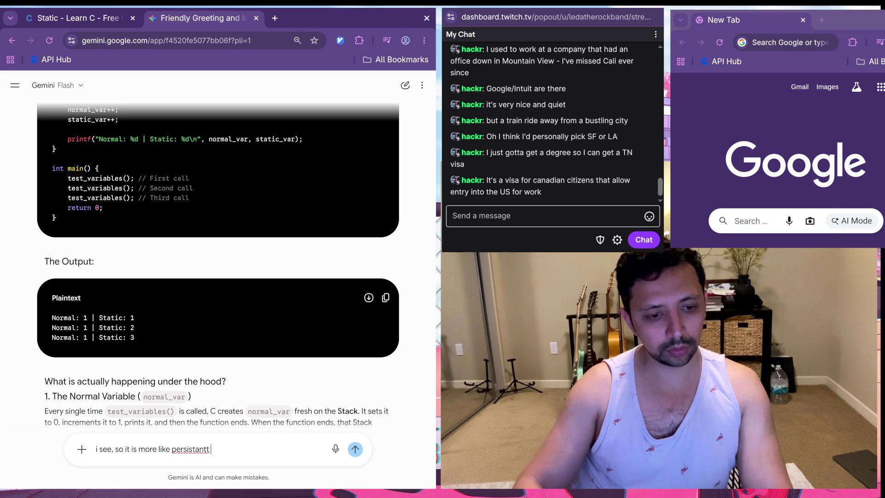
key(BackSpace)
key(BackSpace)
text(than global)
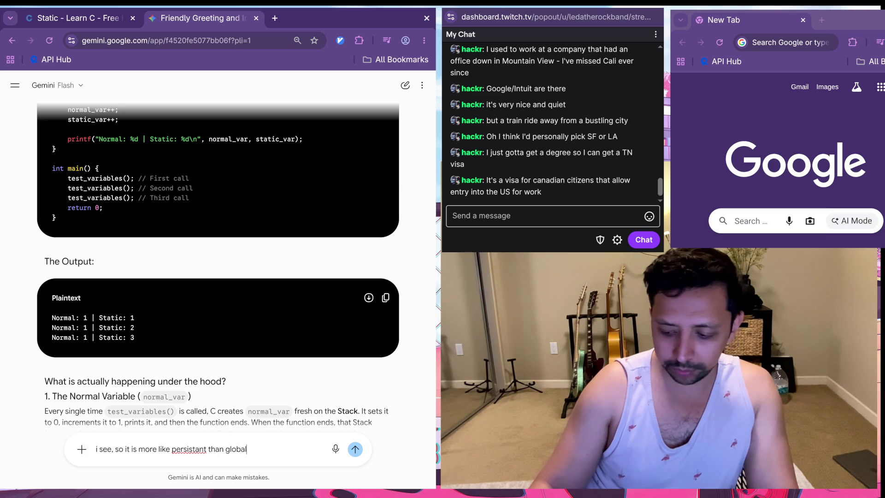
text( but only persis)
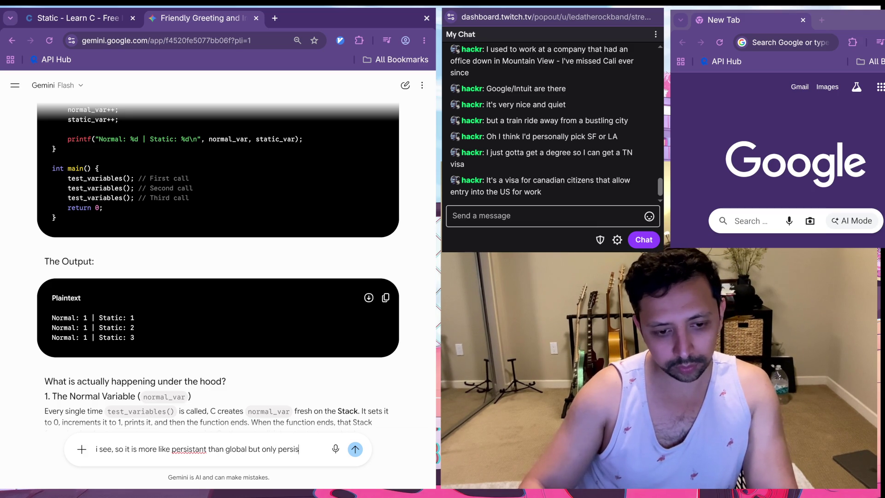
text(tent within the same )
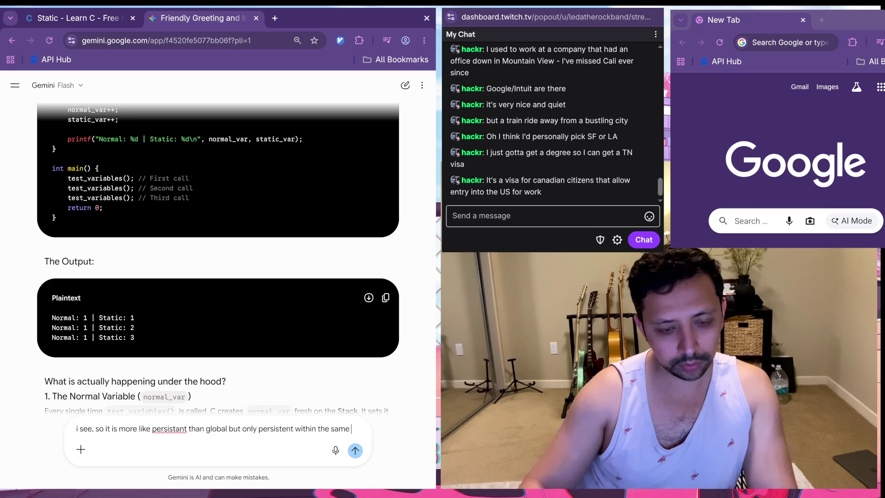
text(function call)
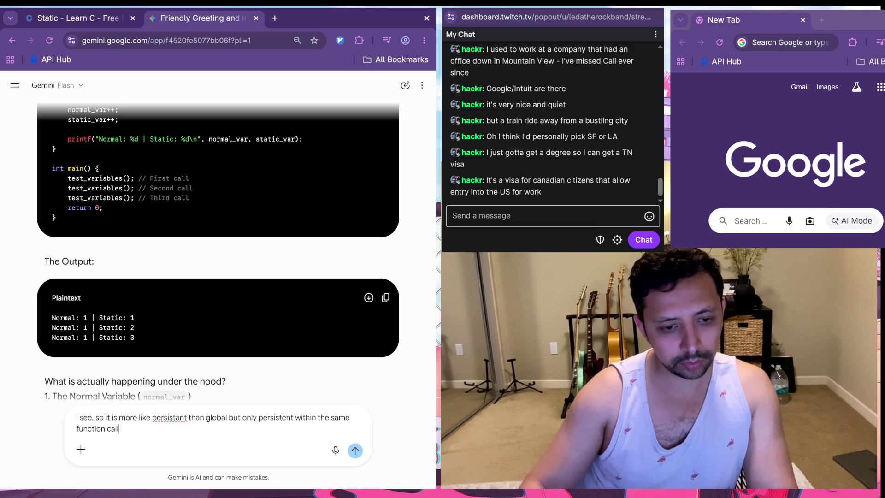
Step: Change 'same function call' to 'outer function call', add a question mark and send it
click(349, 417)
key(BackSpace)
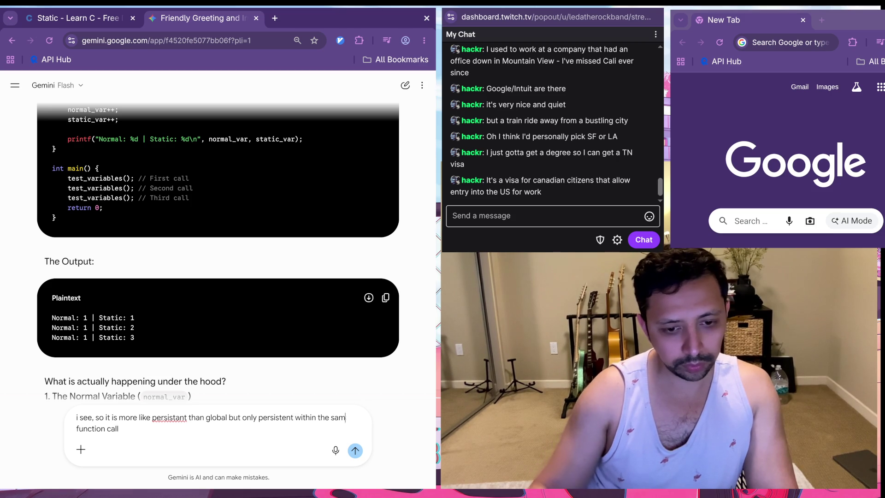
key(BackSpace)
key(BackSpace)
key(BackSpace)
text(outer )
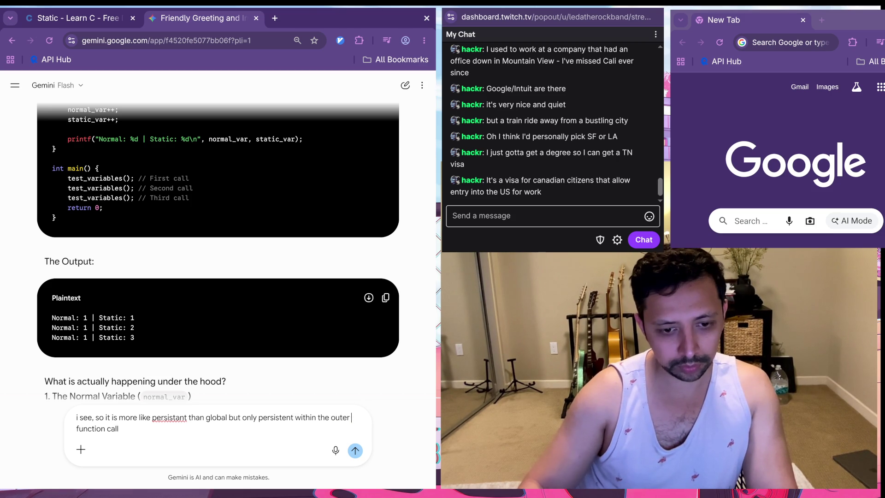
text(function call)
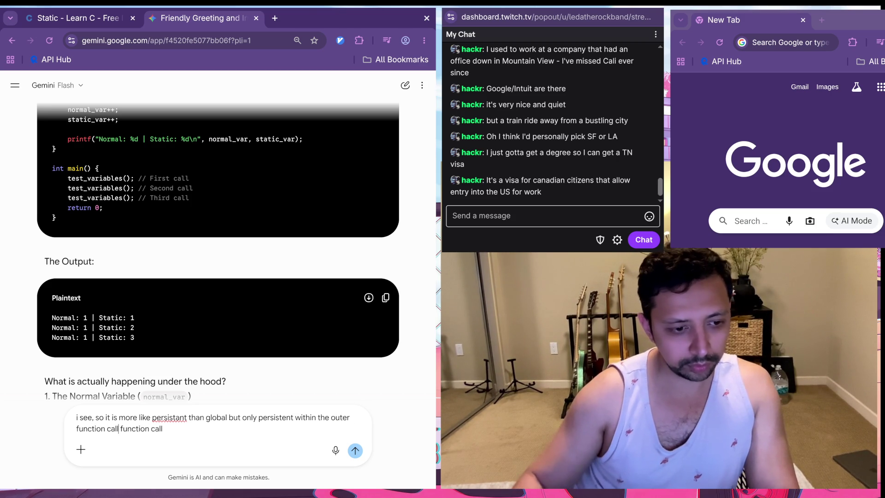
key(Delete)
key(Delete)
key(Delete)
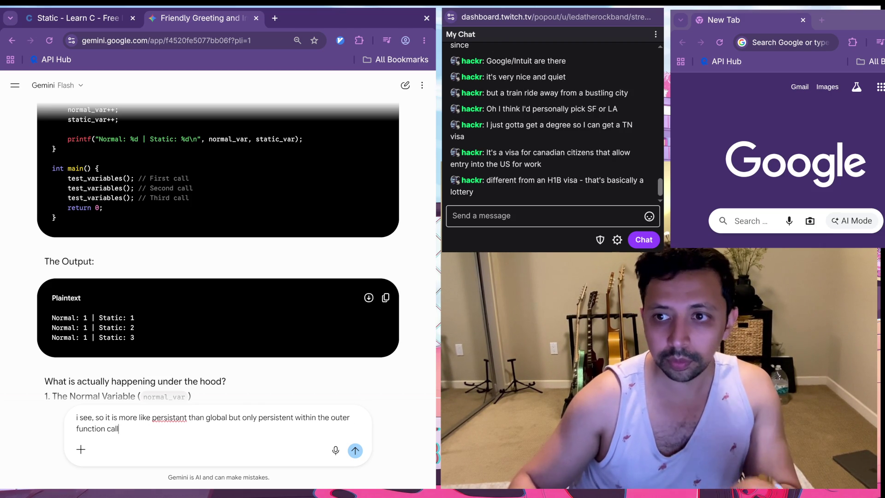
text(?)
key(Return)
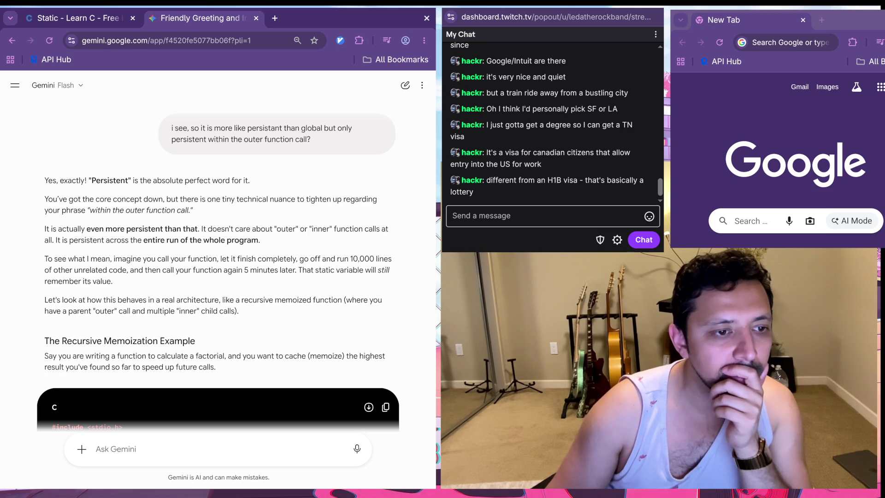
Step: Read down Gemini's reply, briefly highlighting the 'It is actually even more persistent' paragraph
scroll(218, 271, down, 1)
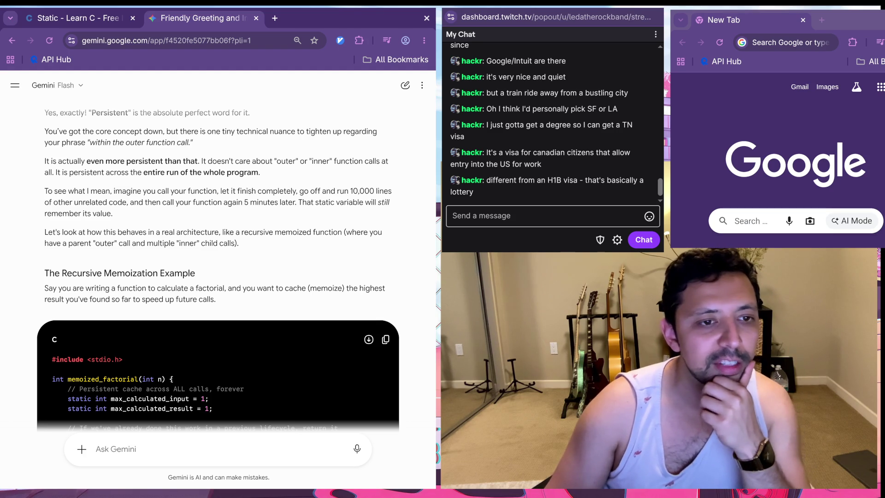
mouse_move(260, 173)
mouse_down()
mouse_move(115, 173)
mouse_move(44, 161)
mouse_up()
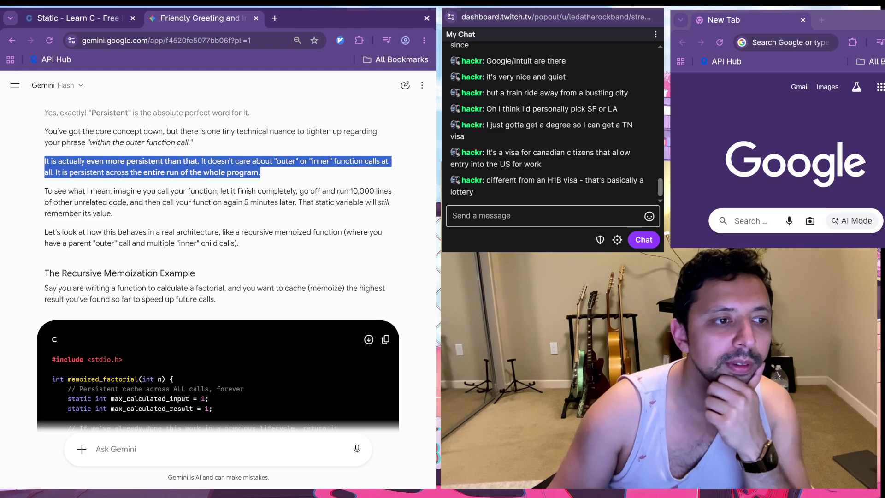
click(46, 161)
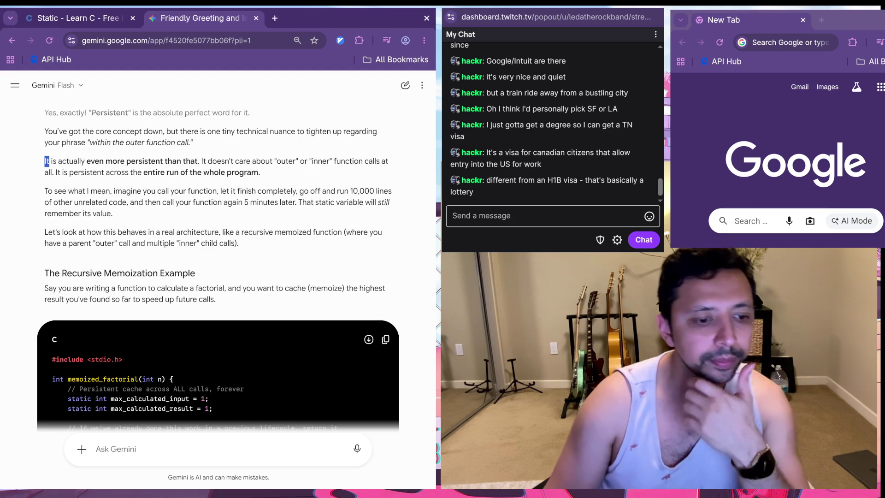
Step: Draft the question 'okay so what are some usecases for var?' in the Gemini prompt box
text(okay so w)
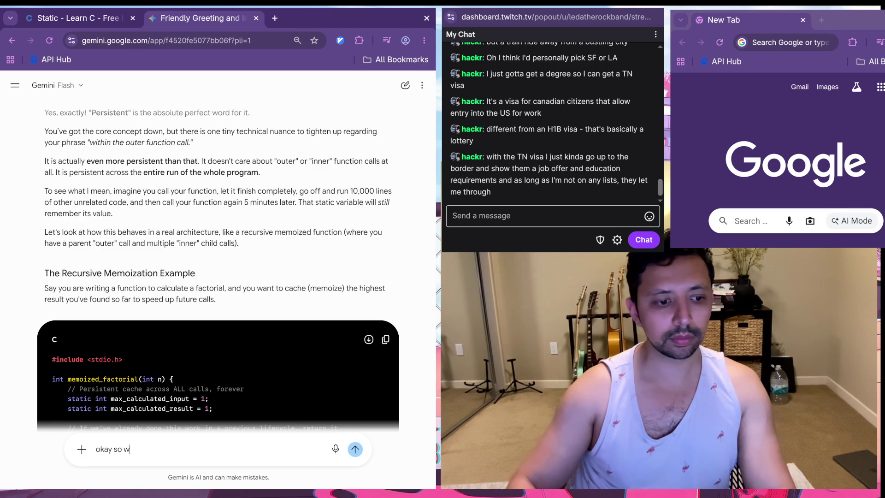
text(hat's the useca)
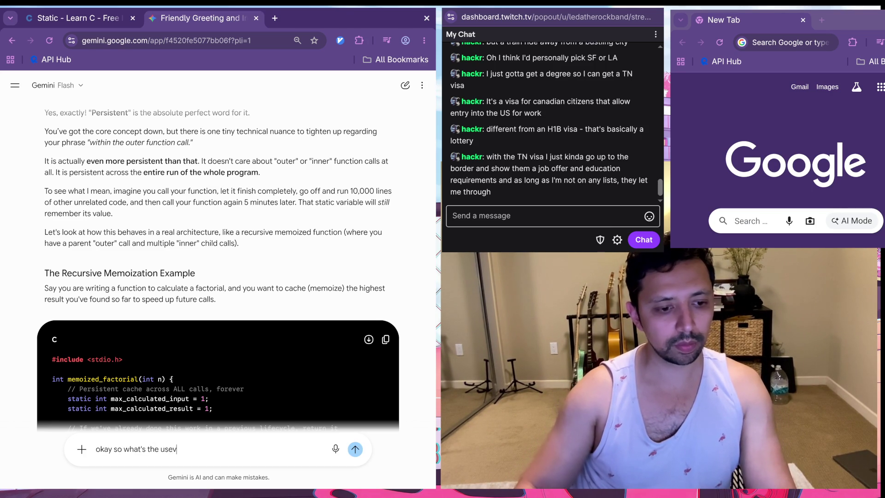
key(BackSpace)
key(BackSpace)
key(BackSpace)
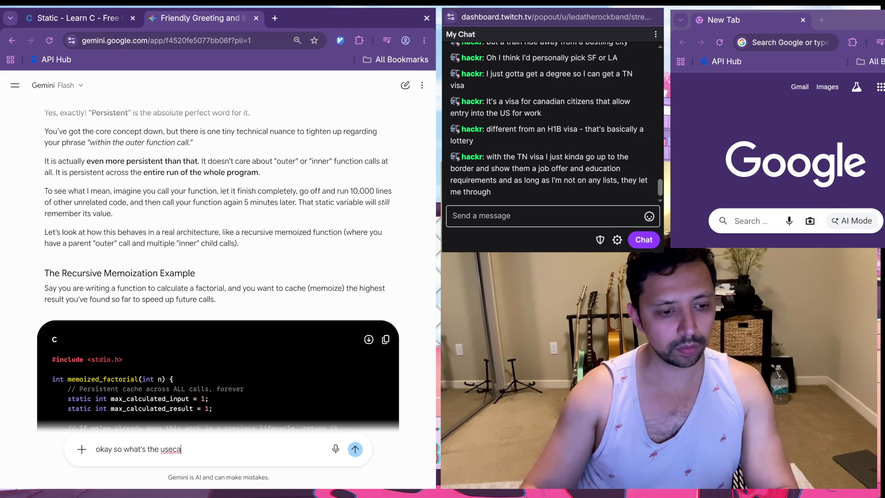
key(BackSpace)
key(BackSpace)
key(BackSpace)
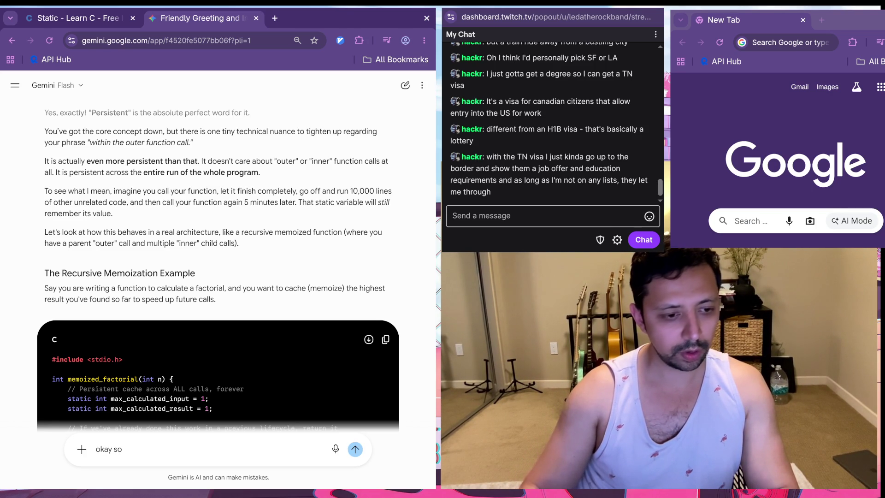
text(whar a)
key(BackSpace)
key(BackSpace)
key(BackSpace)
text(tex)
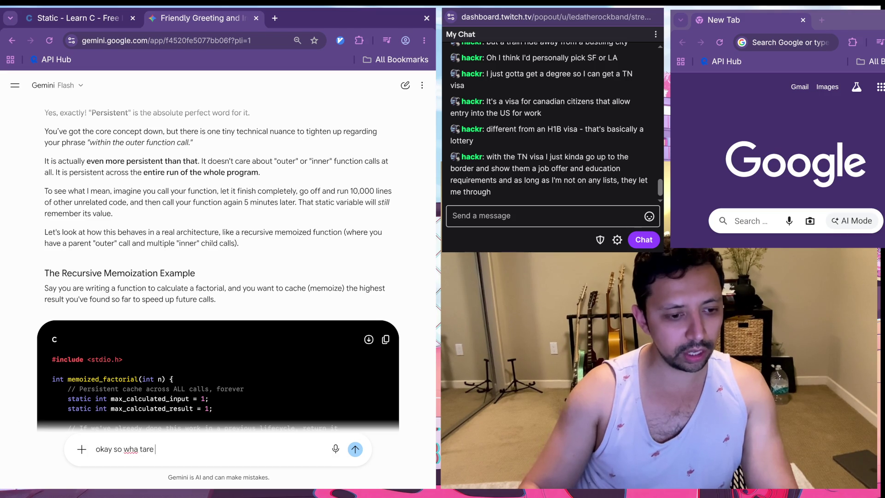
key(BackSpace)
key(BackSpace)
key(BackSpace)
key(BackSpace)
text(t)
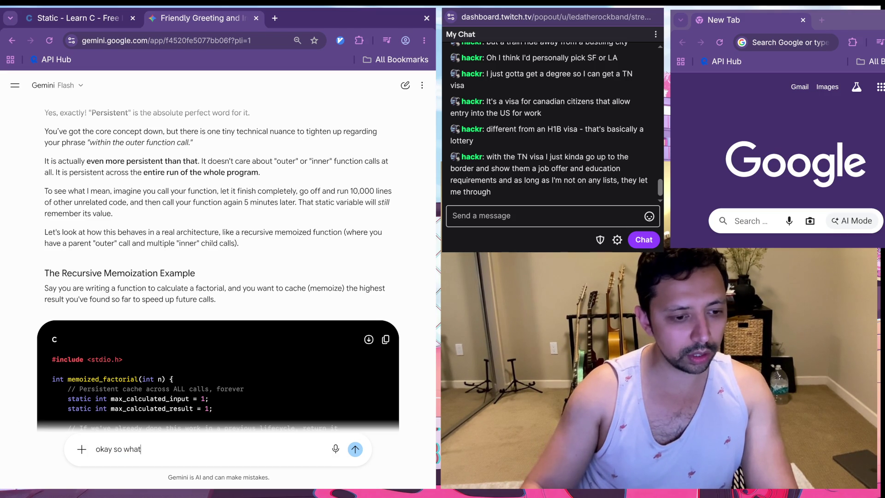
text( are some usecaes for vare>)
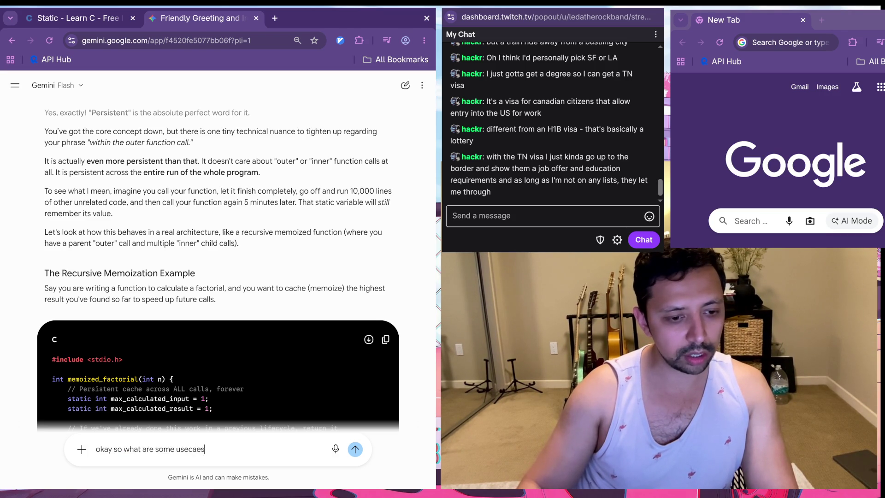
key(BackSpace)
key(BackSpace)
text(?)
Step: Correct 'usecases', append 'say we are making a real estate app', and send the question
click(176, 450)
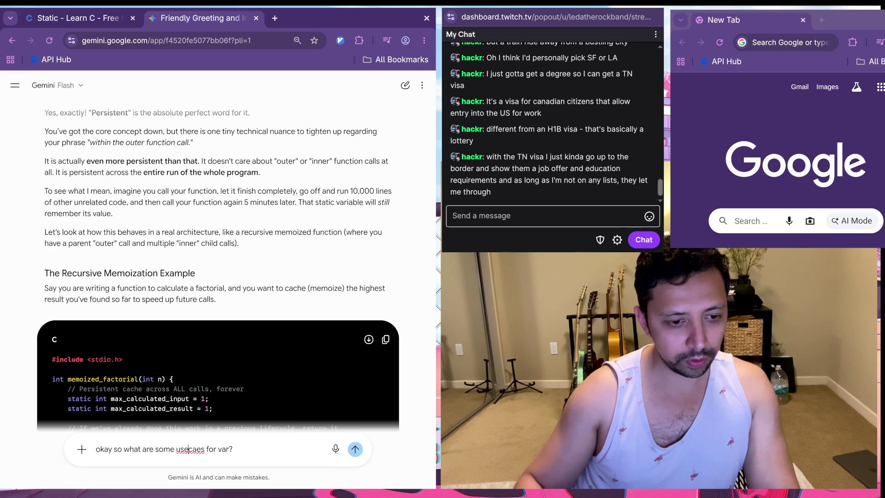
text(s)
key(End)
text(say we are mak)
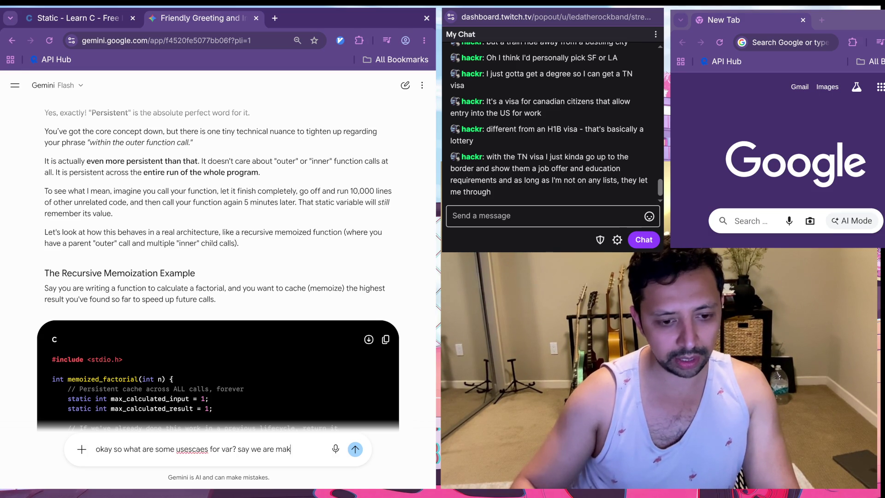
text(ing a real estate)
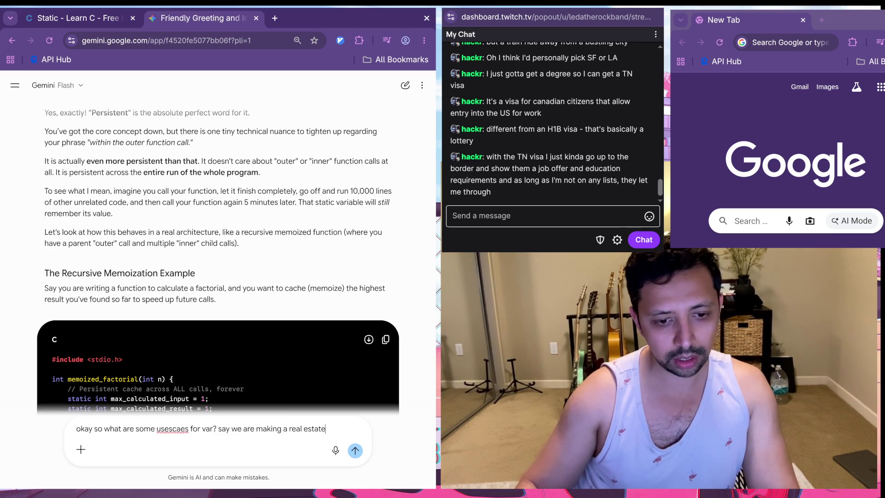
text( app)
key(Return)
click(507, 215)
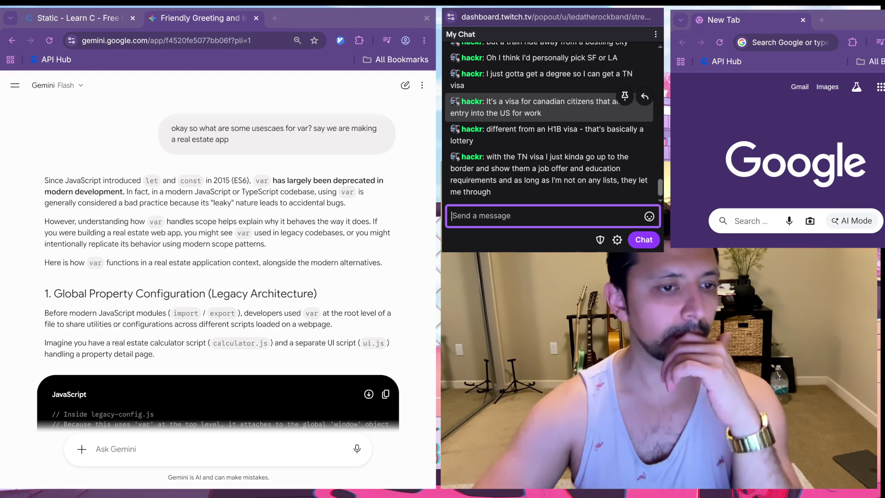
Step: Return to Gemini and scroll to the end of the var real-estate answer
key(alt+Tab)
scroll(218, 277, down, 15)
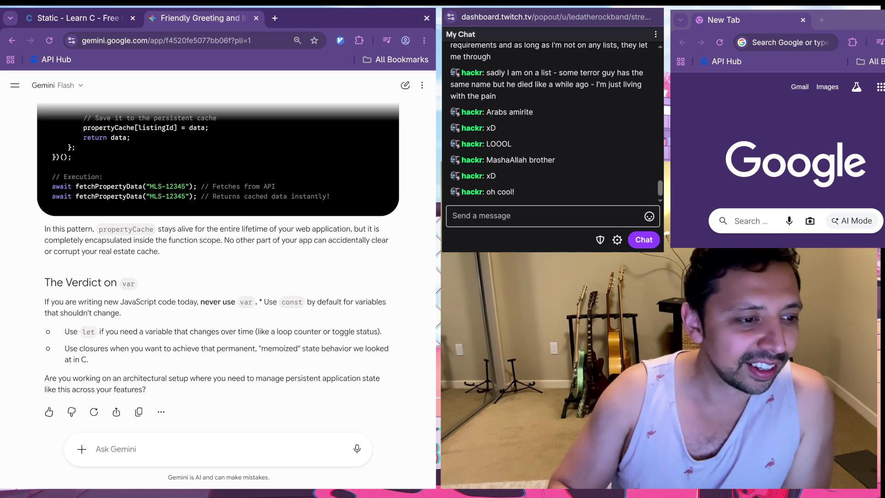
scroll(218, 277, up, 3)
scroll(218, 268, up, 6)
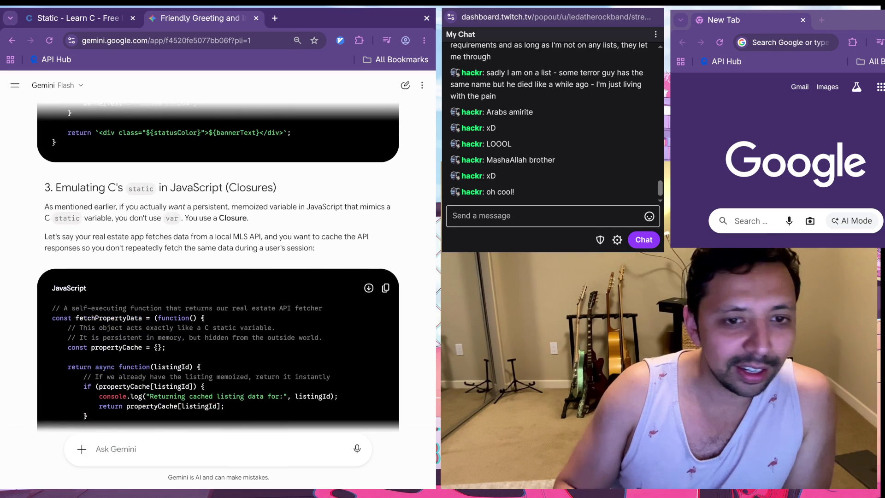
scroll(218, 264, up, 5)
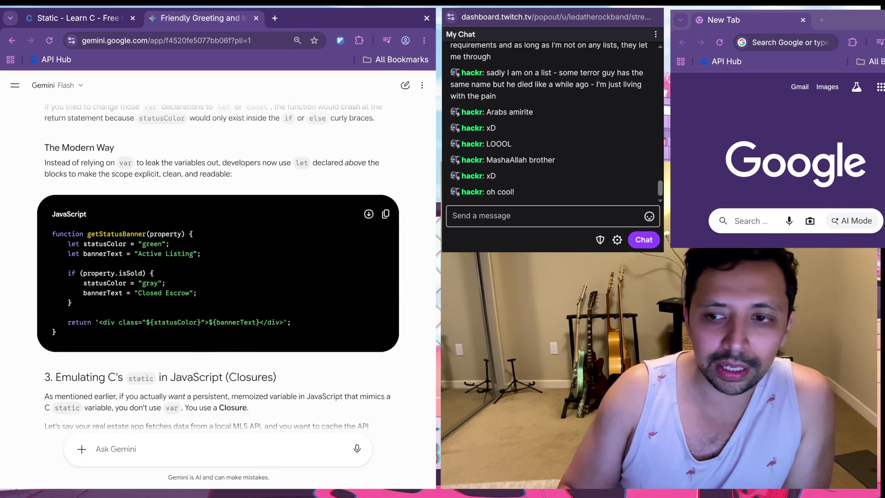
scroll(218, 264, up, 2)
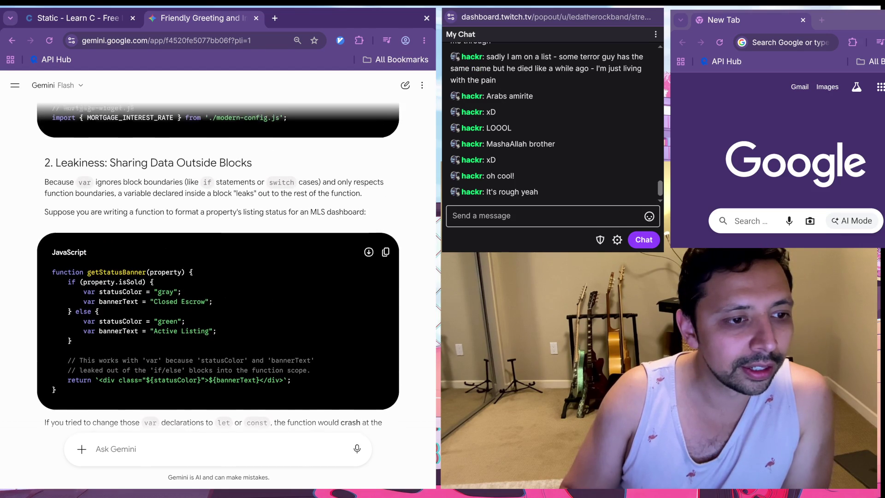
scroll(218, 267, up, 1)
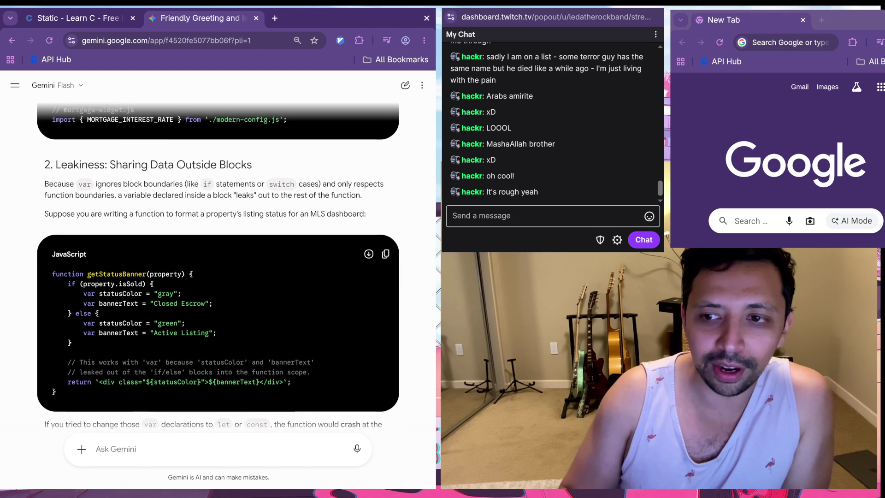
scroll(218, 268, up, 1)
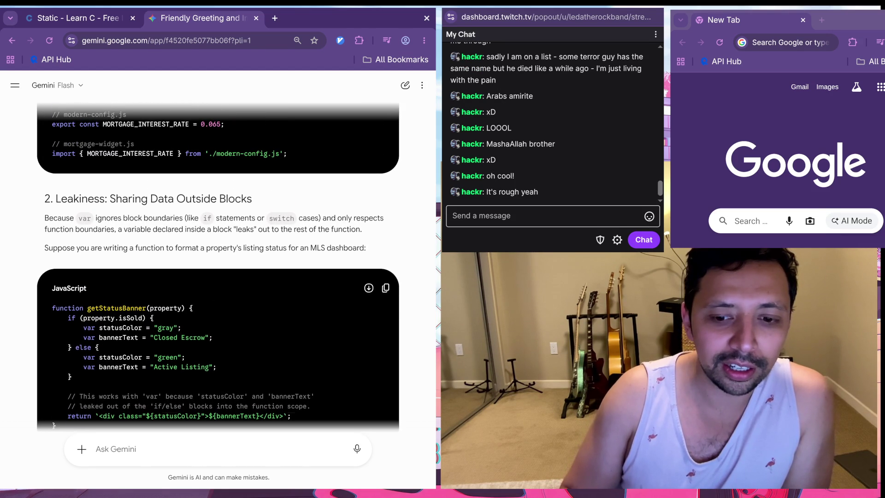
scroll(218, 265, up, 3)
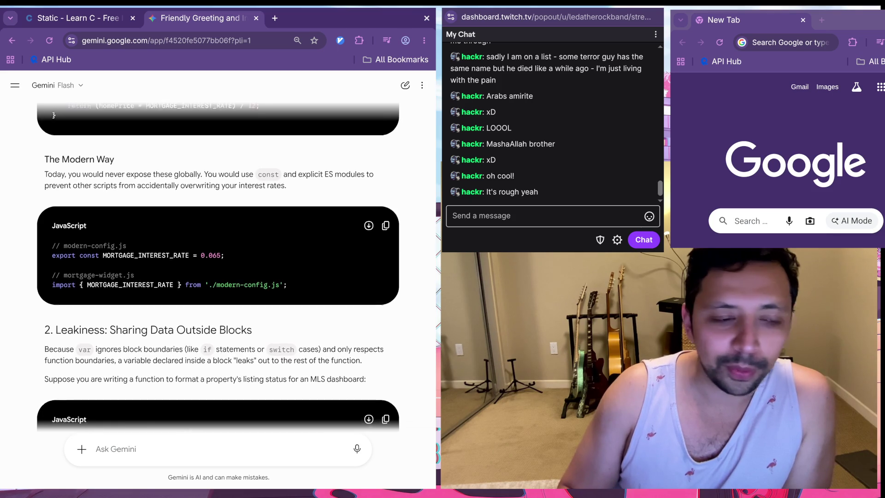
scroll(217, 268, up, 4)
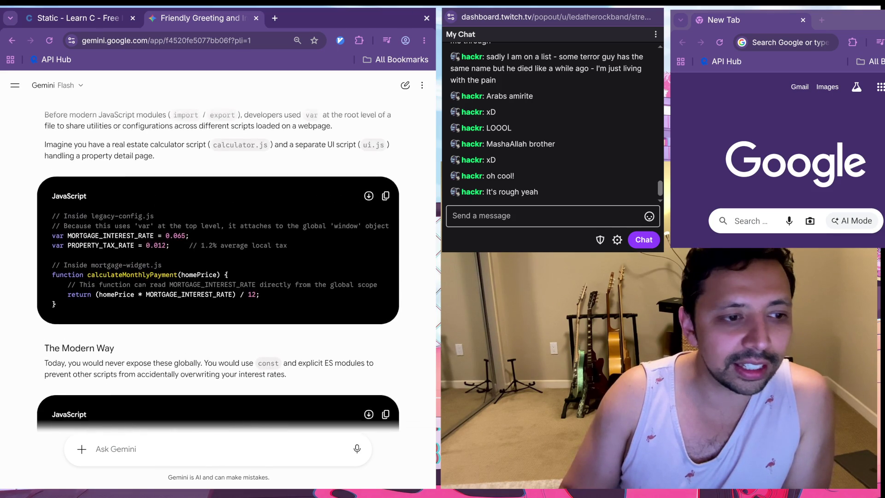
scroll(218, 269, up, 6)
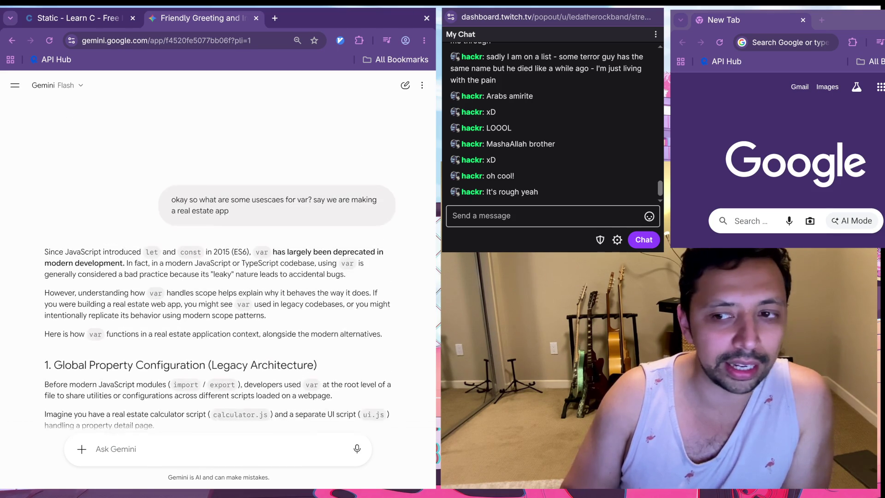
scroll(218, 269, up, 2)
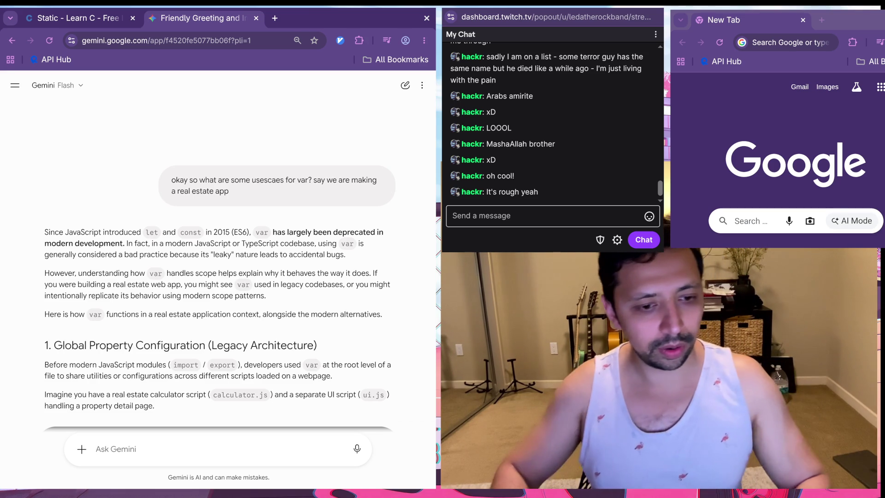
Step: Ask Gemini 'no bro idc about js tell me about c static'
text(no bro idc about js tell )
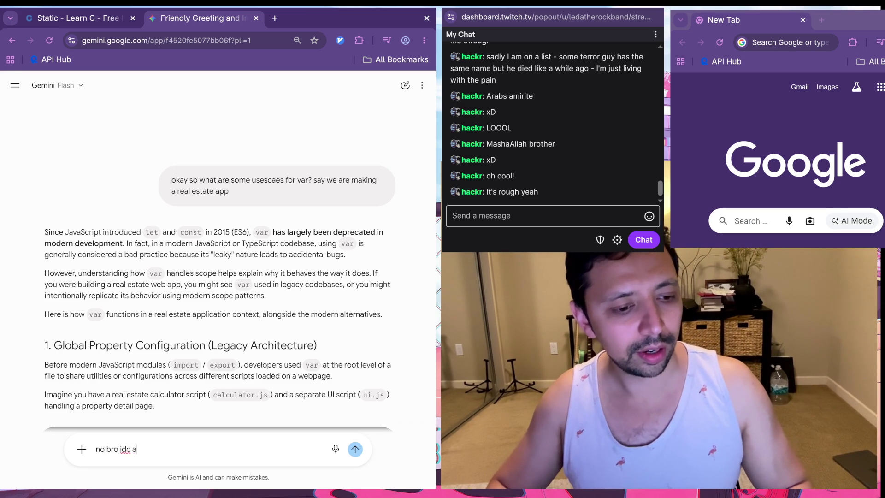
text(me about )
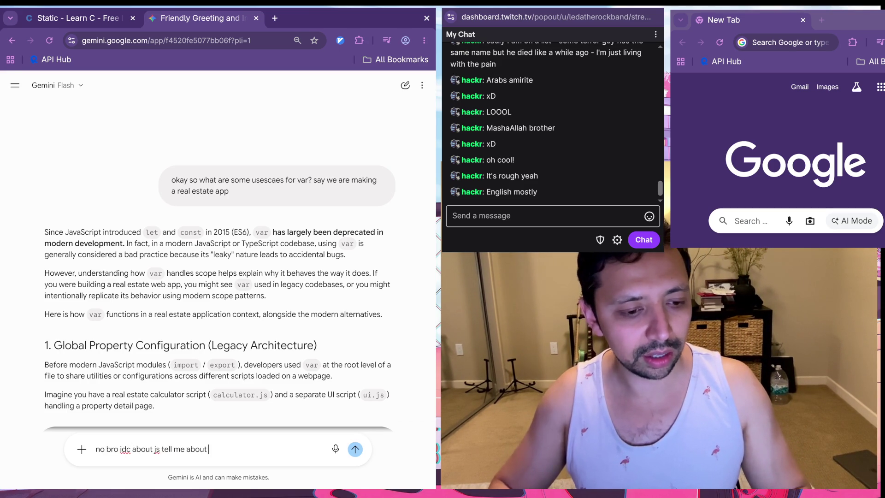
text(c static)
key(Return)
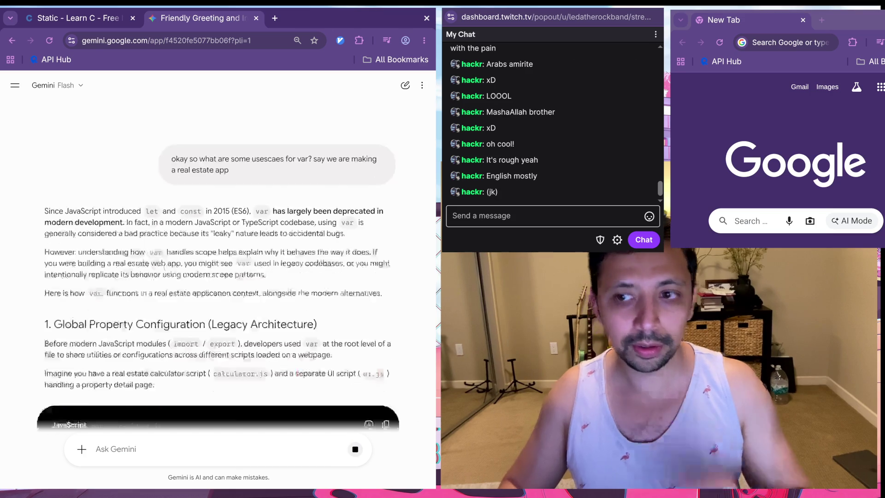
key(alt+Tab)
key(alt+Tab)
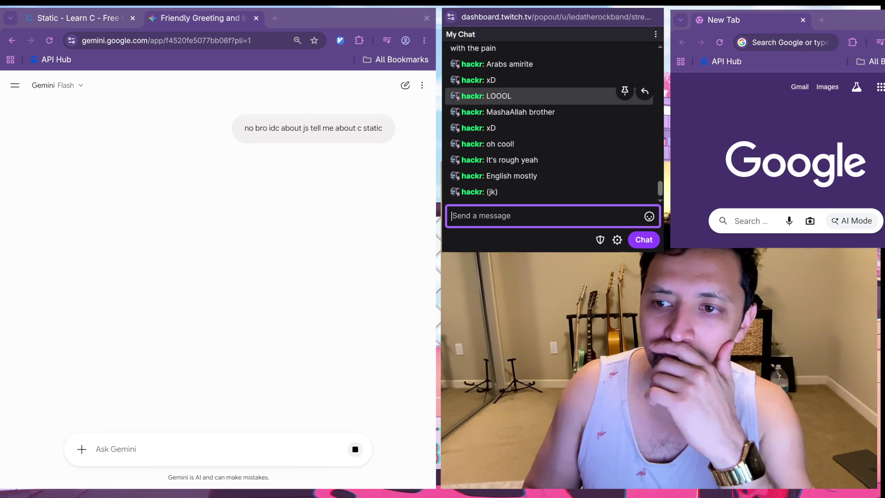
key(alt+Tab)
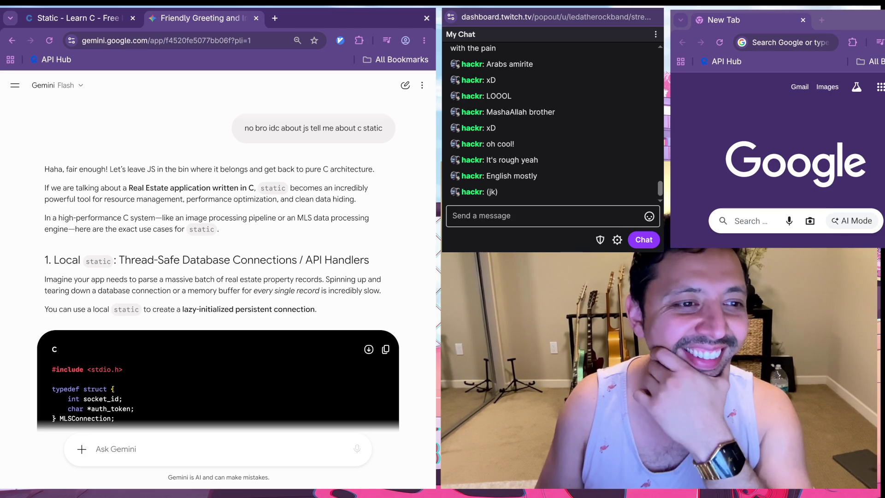
scroll(219, 273, down, 3)
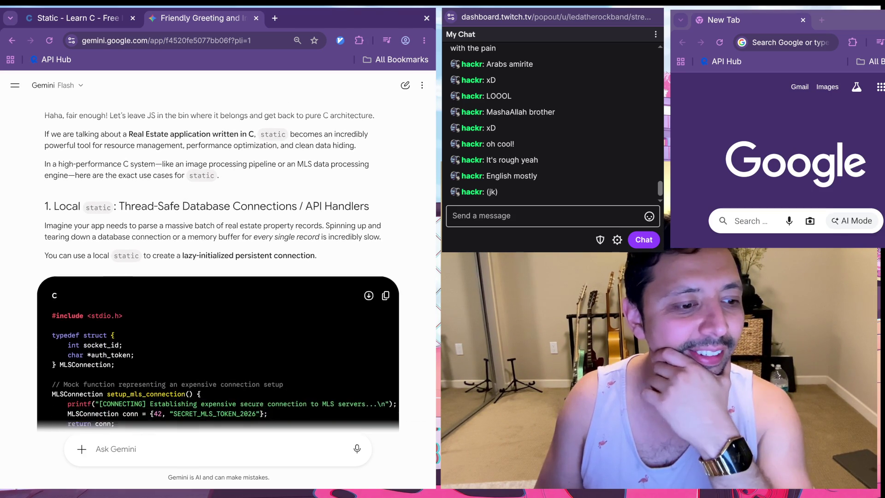
scroll(218, 272, down, 2)
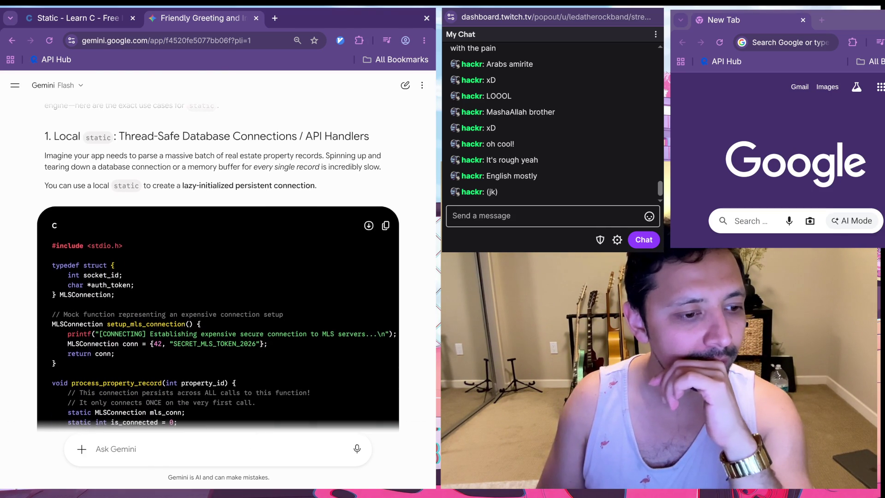
scroll(218, 272, down, 2)
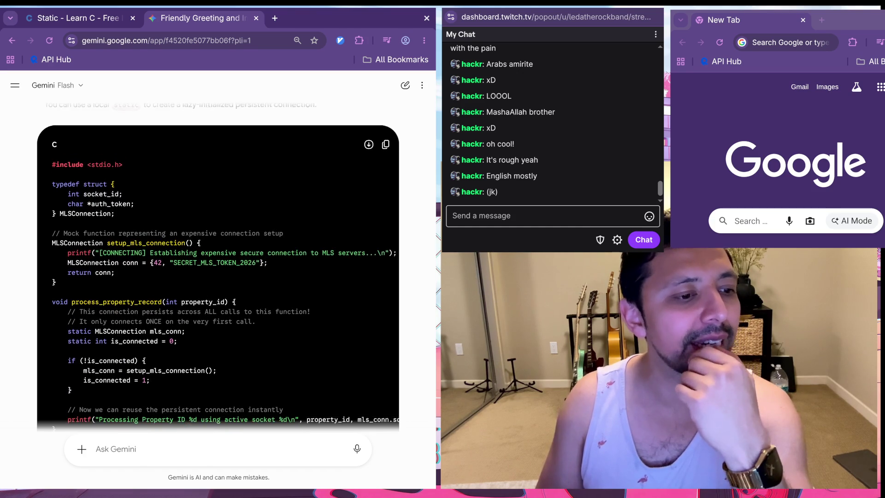
scroll(218, 268, down, 1)
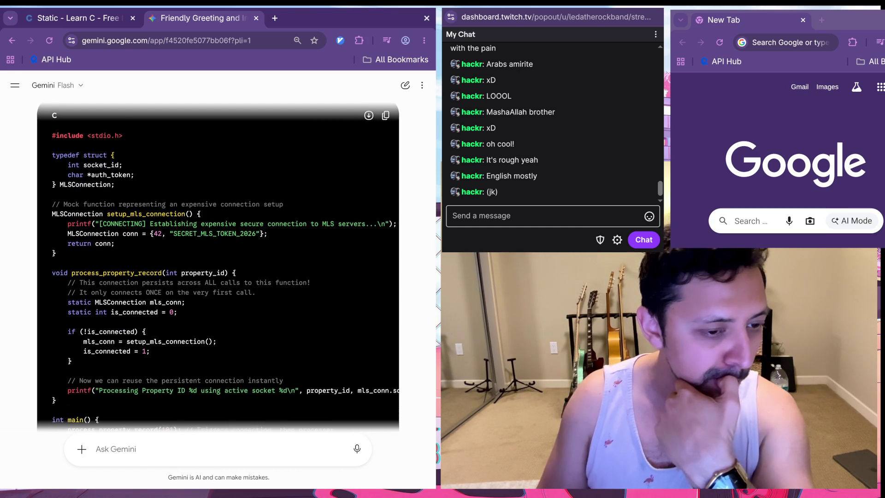
scroll(218, 268, down, 1)
scroll(219, 268, down, 1)
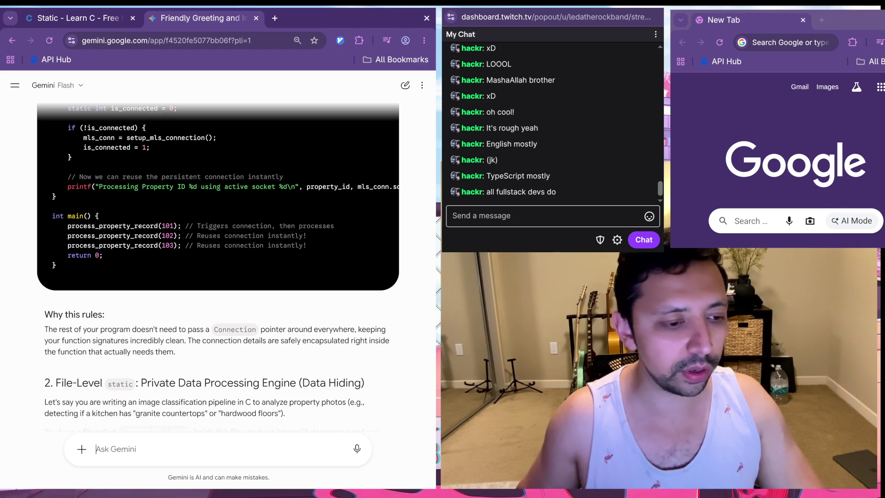
Step: Ask Gemini 'so why use static when i can use a singleton?'
text(so why use stati)
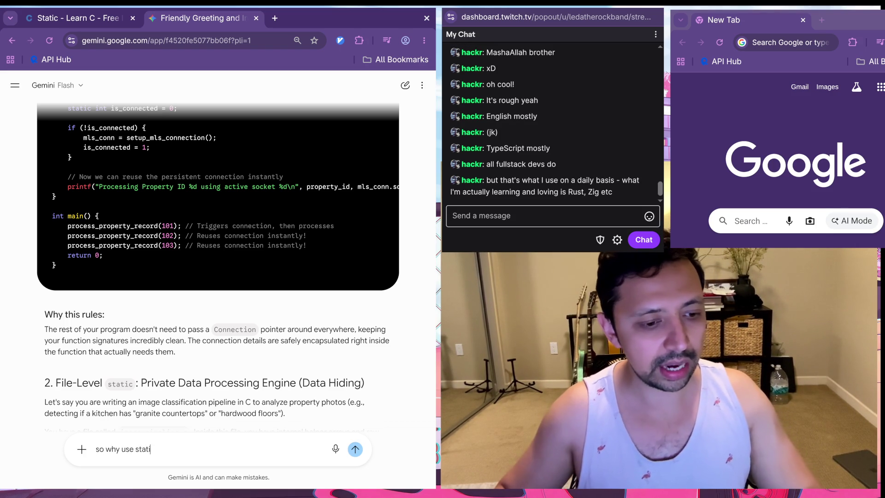
text(c when i can use a si)
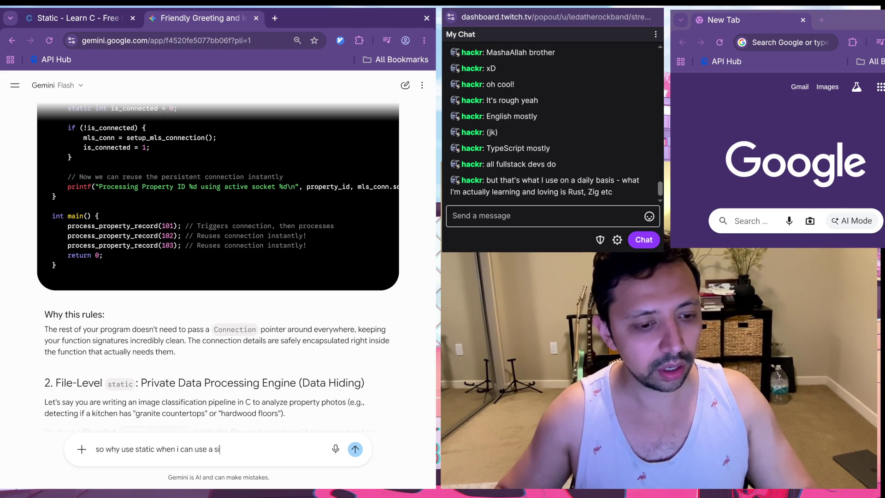
text(ngleton?)
key(Return)
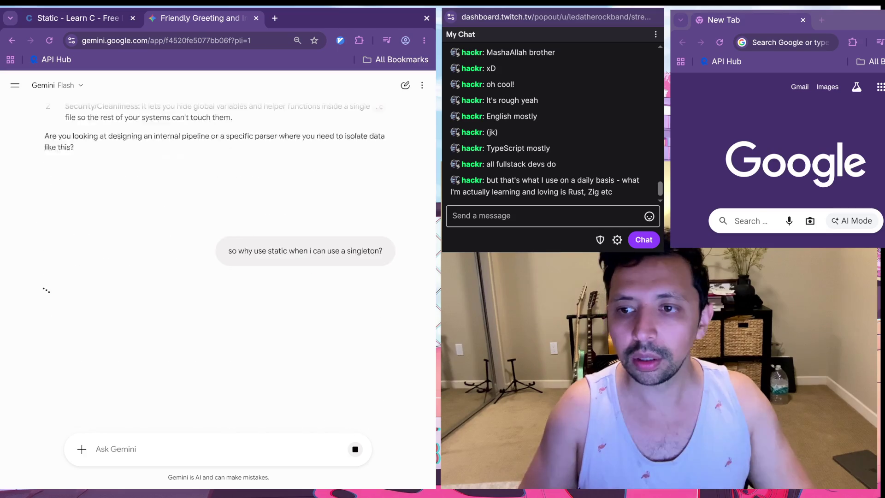
click(756, 42)
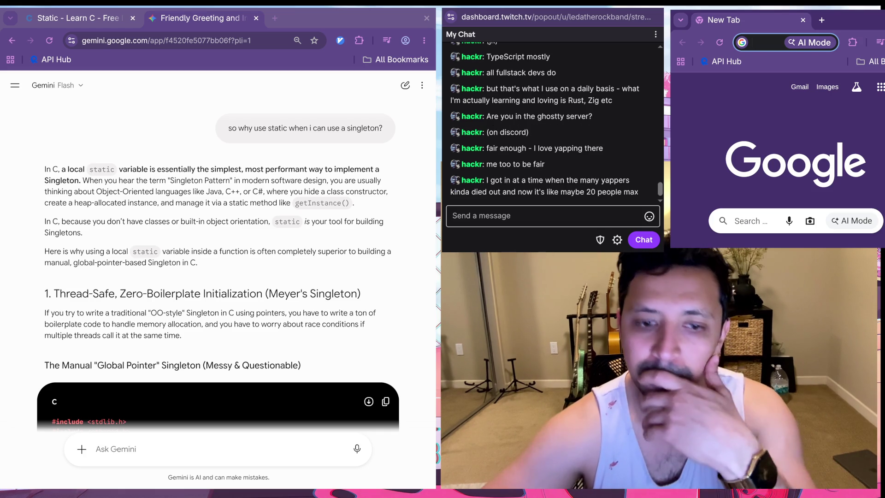
Step: Switch back to the Gemini conversation showing the singleton answer
key(alt+Tab)
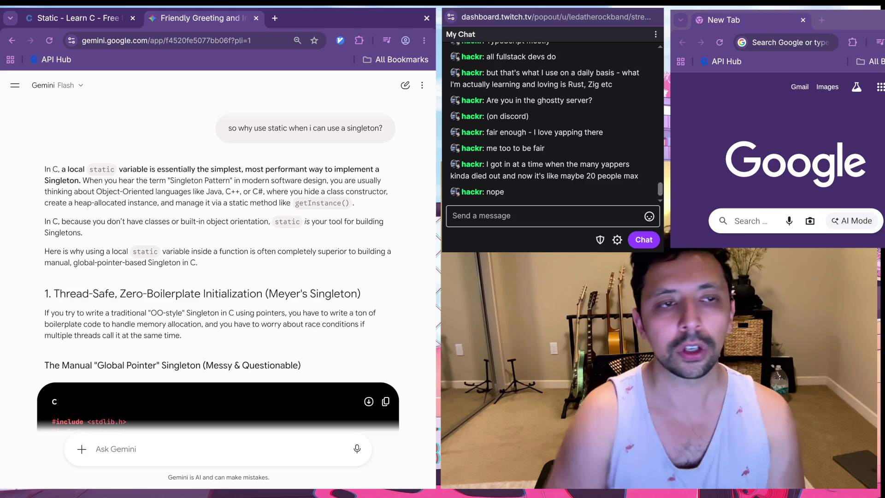
Step: Load fokist.com in a new browser tab
key(ctrl+t)
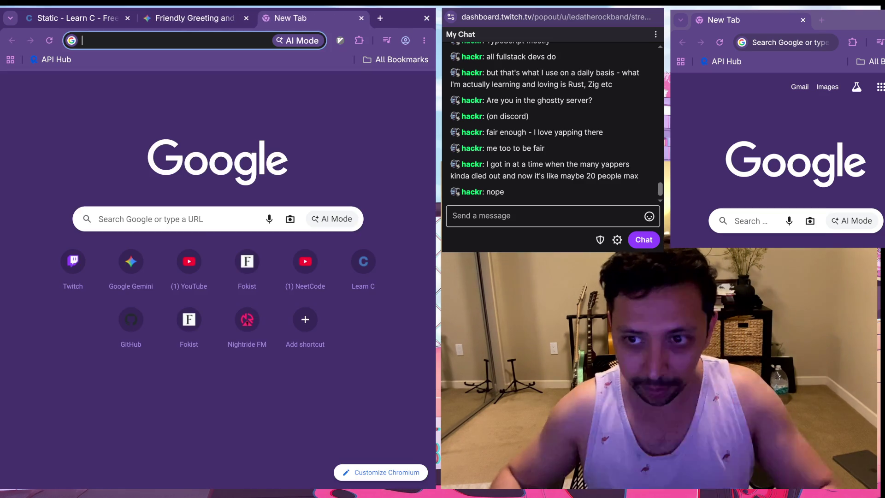
text(fokist.com)
key(Return)
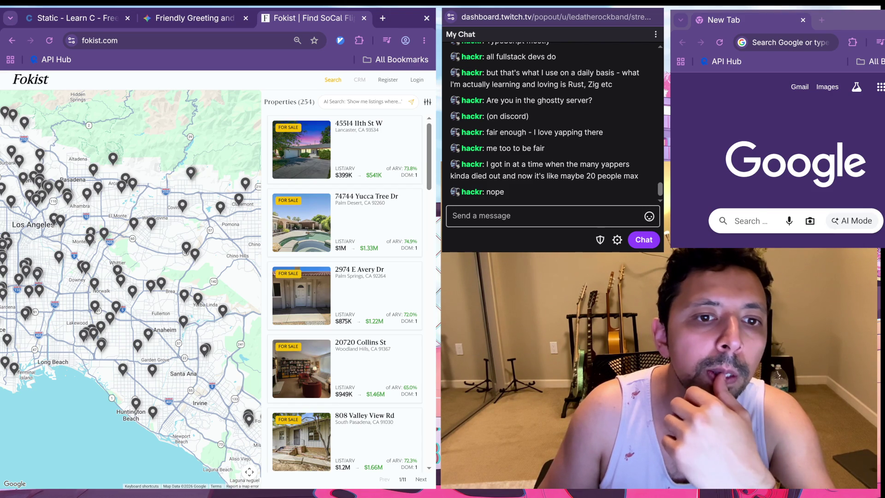
click(301, 149)
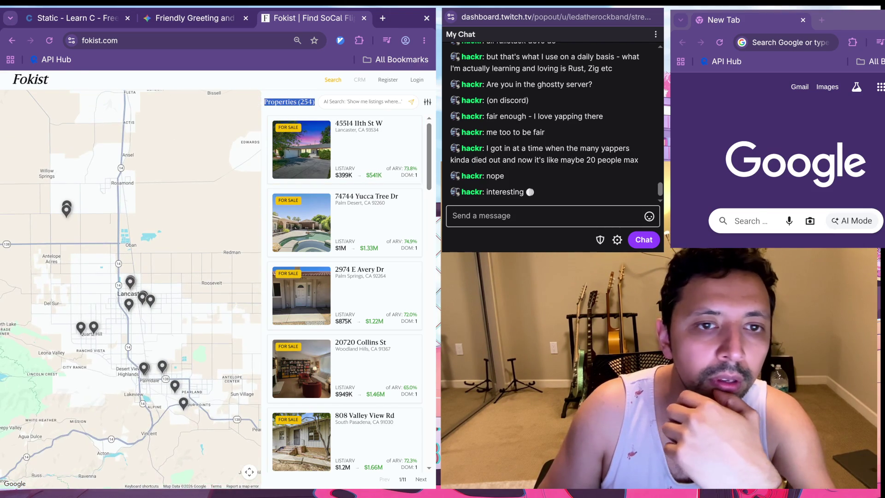
click(301, 222)
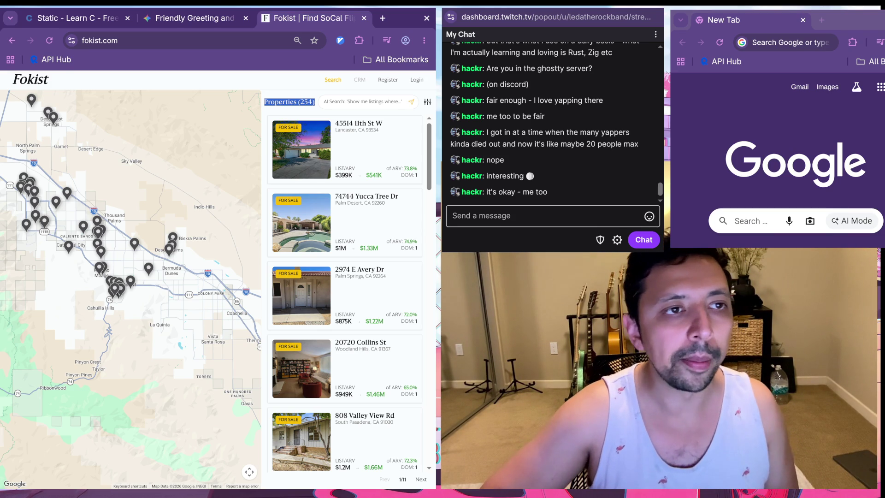
key(ctrl+1)
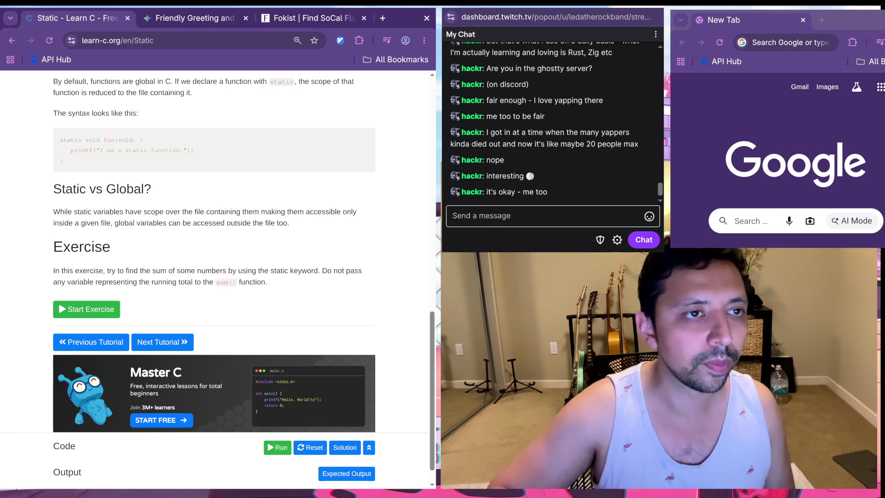
key(ctrl+Tab)
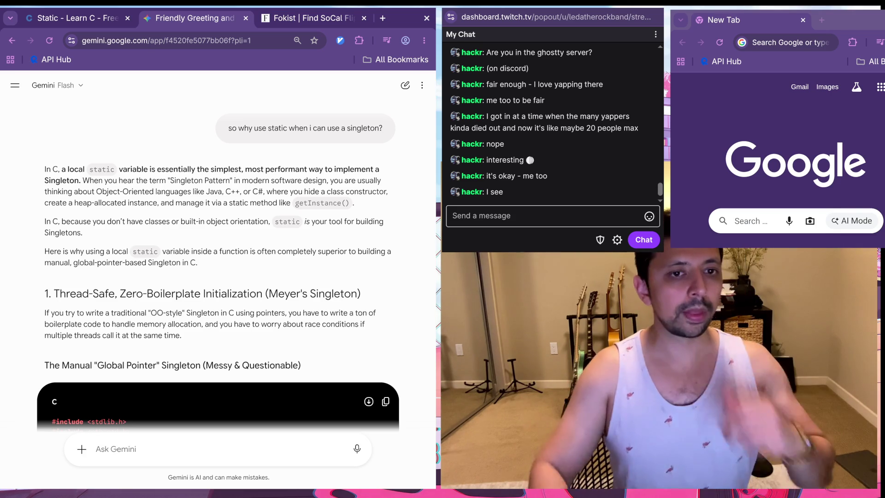
scroll(218, 276, up, 2)
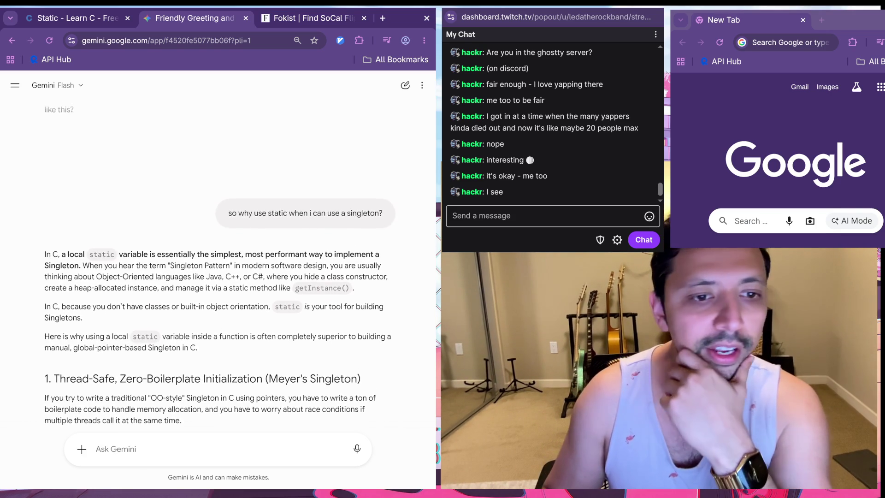
drag(115, 260, 45, 261)
click(45, 261)
scroll(218, 276, down, 1)
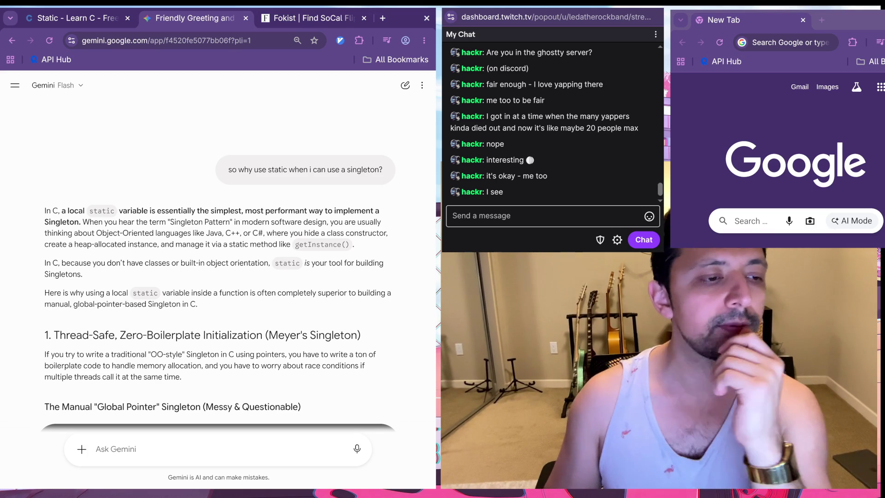
scroll(218, 277, down, 4)
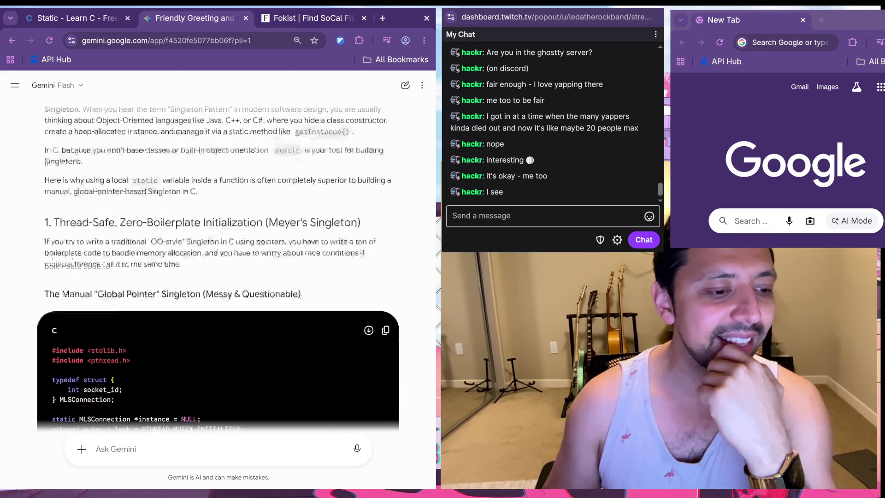
scroll(218, 286, down, 1)
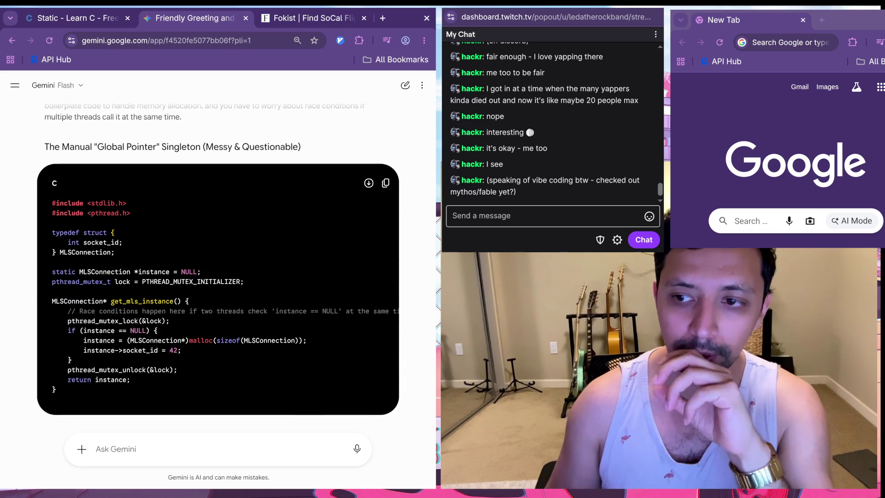
scroll(218, 276, up, 1)
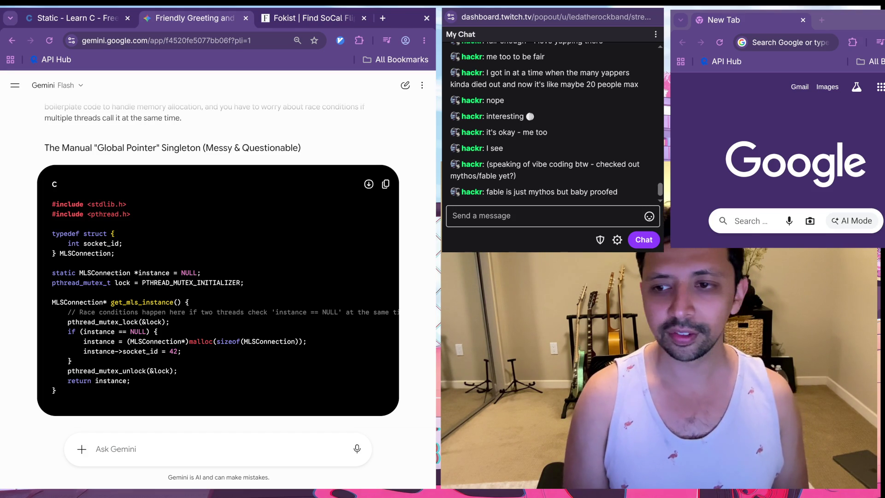
scroll(217, 268, up, 2)
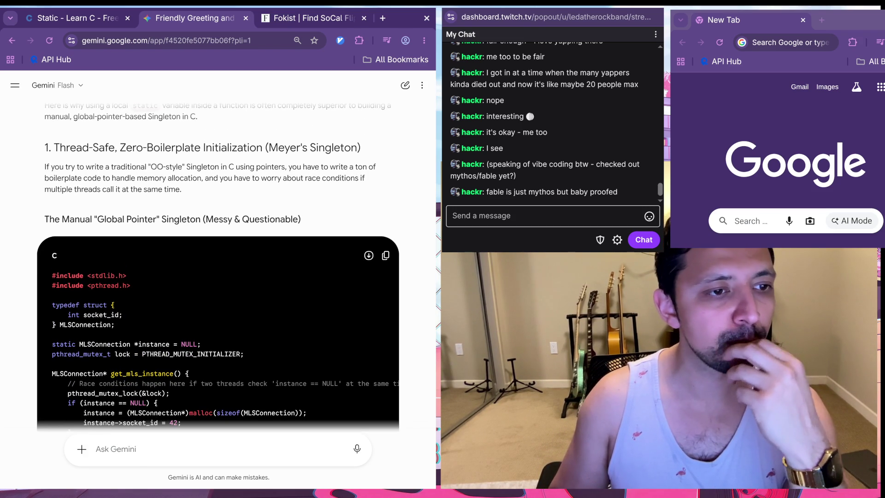
scroll(217, 267, up, 4)
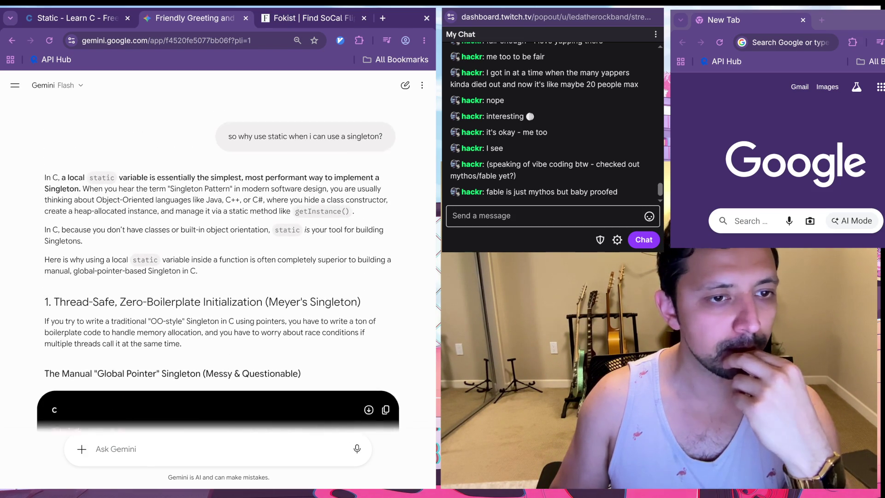
scroll(217, 268, down, 1)
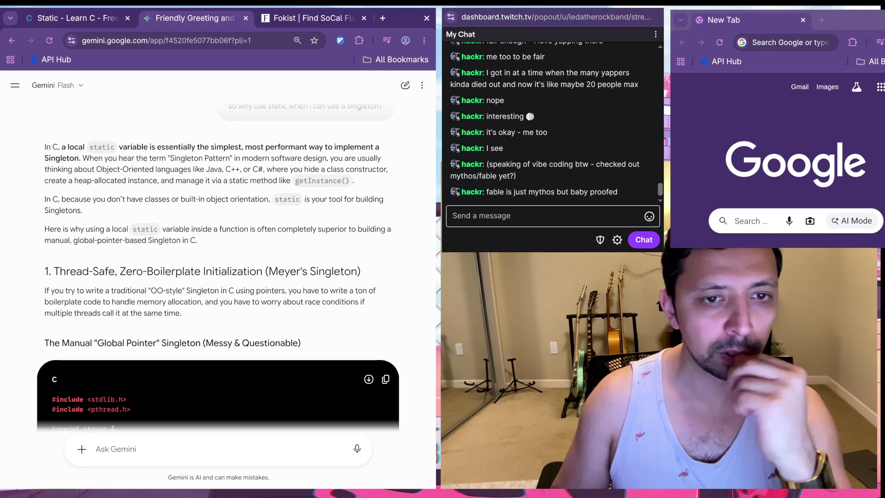
scroll(218, 268, down, 1)
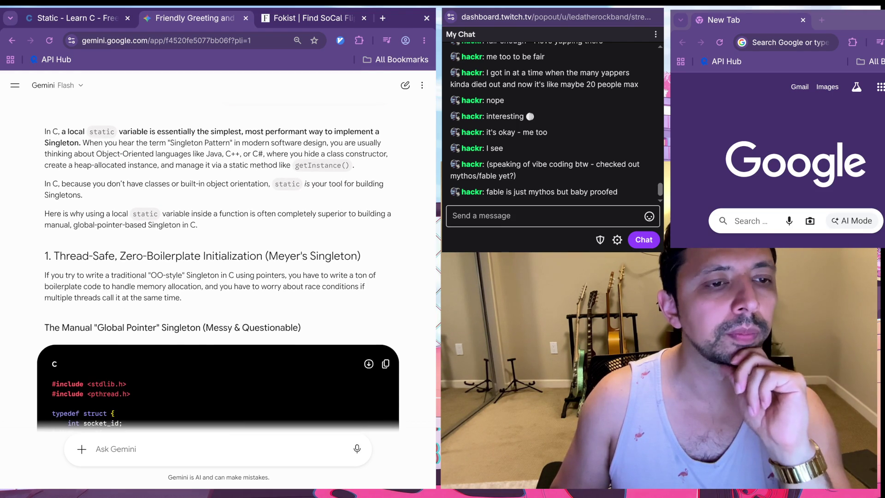
scroll(218, 272, down, 2)
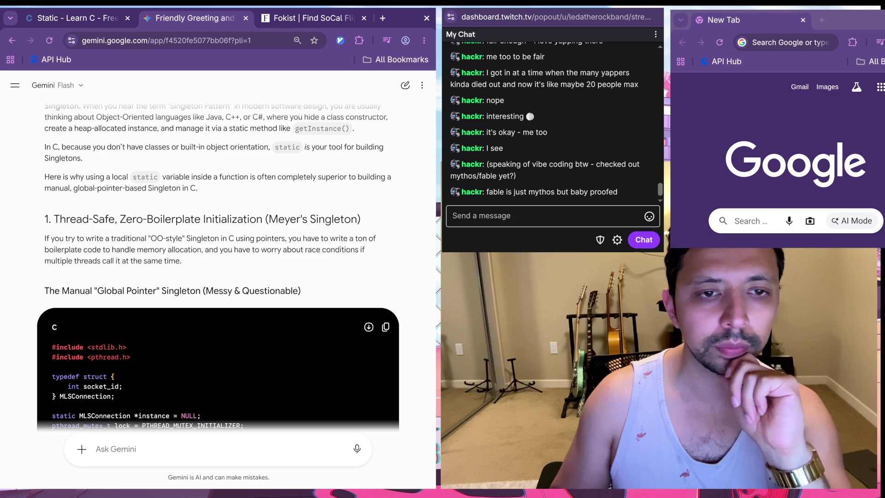
scroll(218, 268, down, 1)
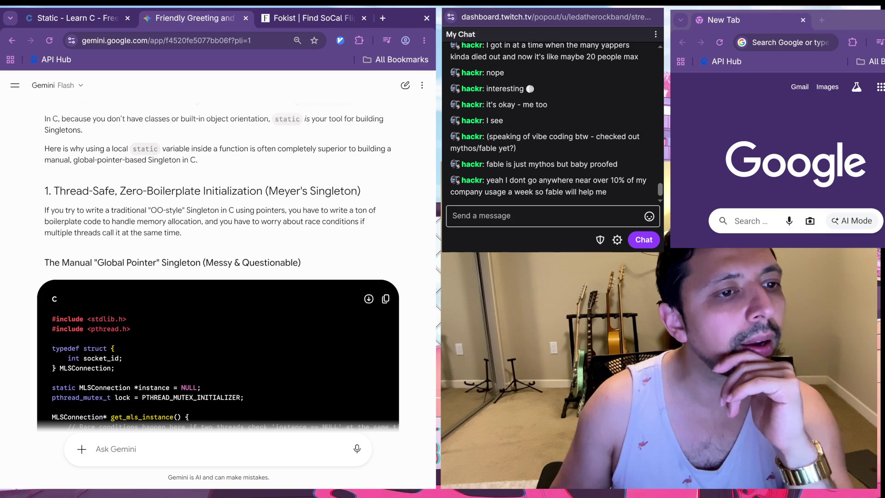
scroll(217, 267, down, 2)
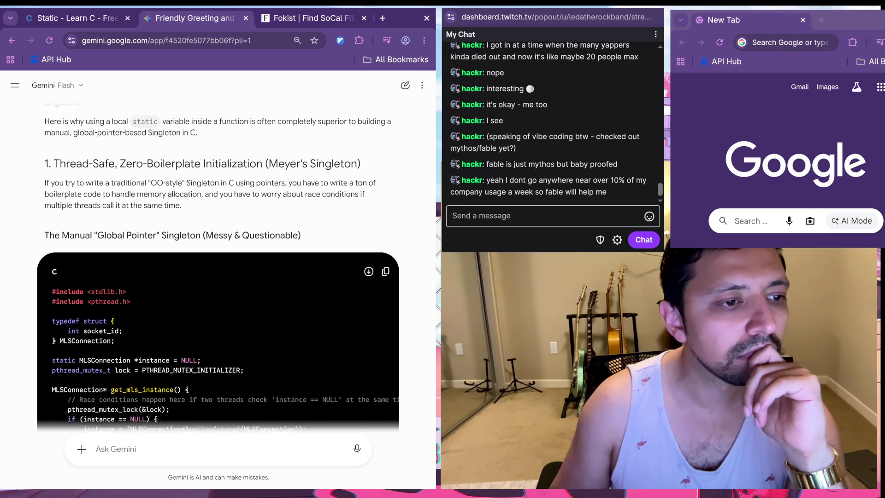
scroll(217, 268, down, 1)
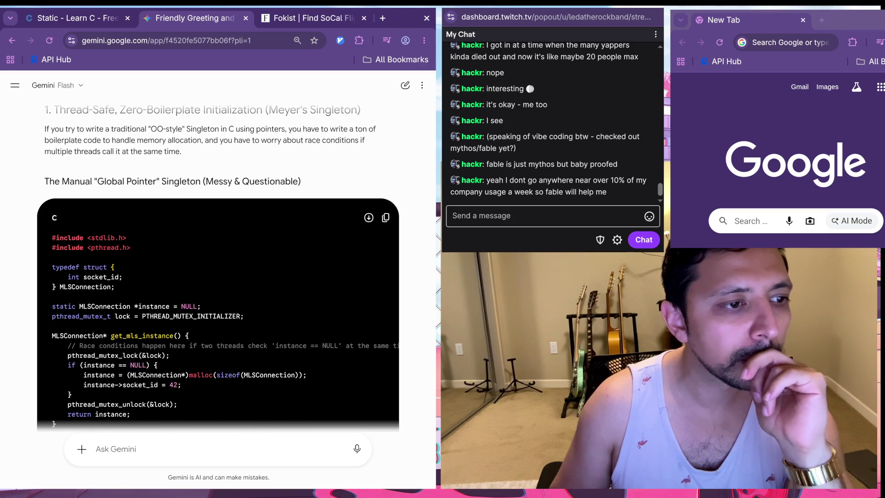
scroll(217, 267, down, 4)
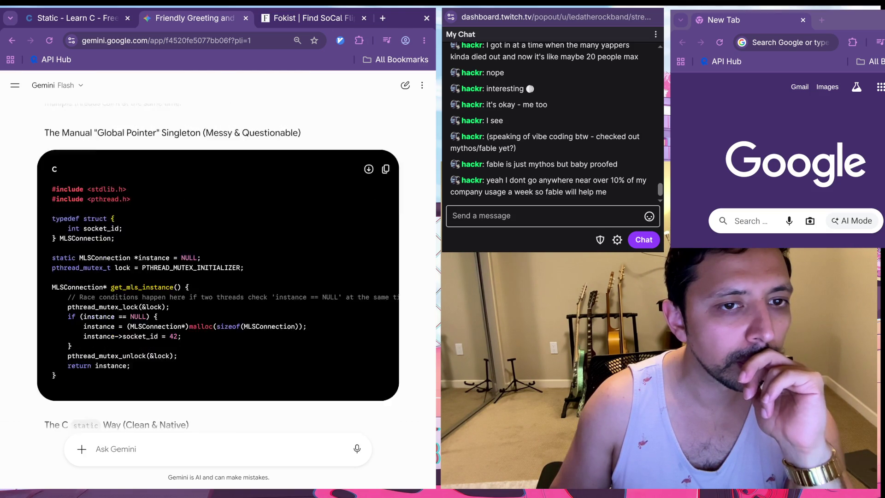
scroll(218, 267, down, 2)
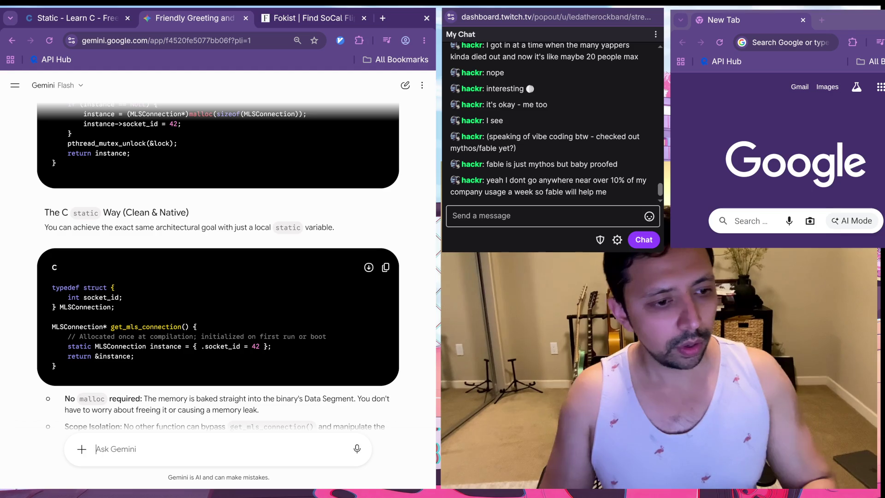
Step: Ask Gemini whether static is used to create or replace singletons, then return to the Fokist tab
text(so we use staa)
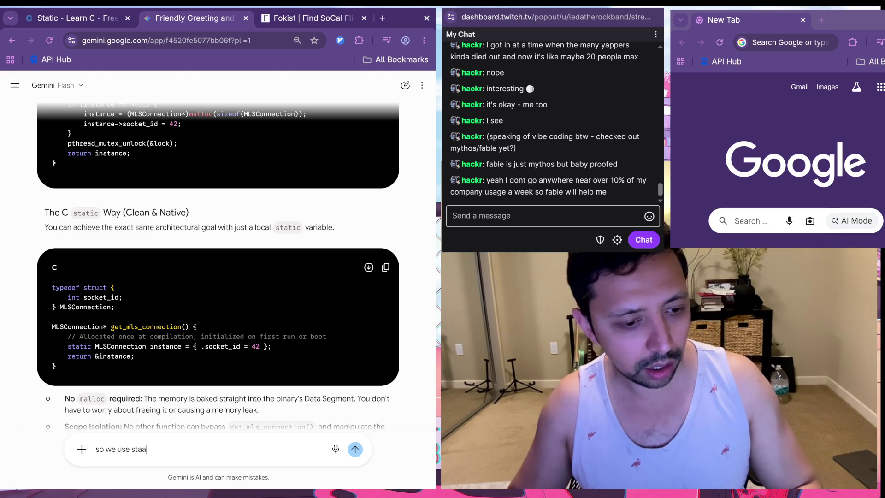
key(BackSpace)
text(tic to create si)
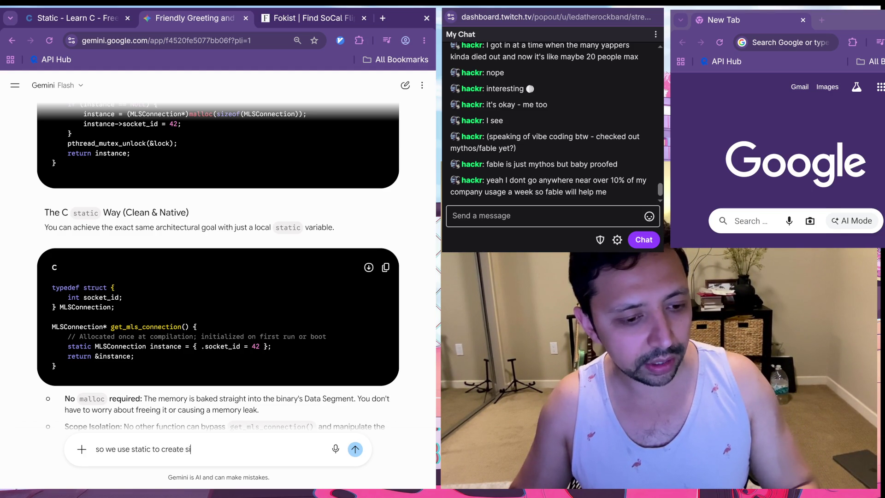
text(ngletons, not t)
text(o replace singletons)
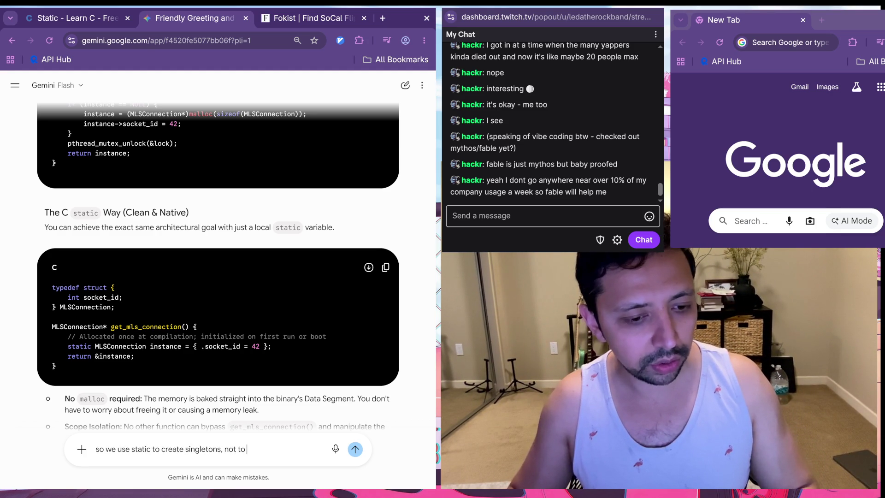
key(Return)
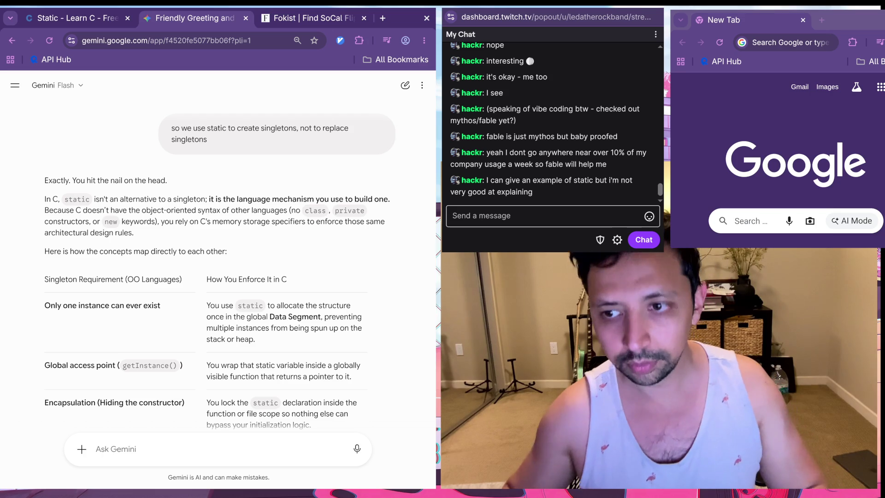
key(ctrl+Tab)
key(ctrl+Tab)
key(ctrl+Tab)
key(ctrl+Tab)
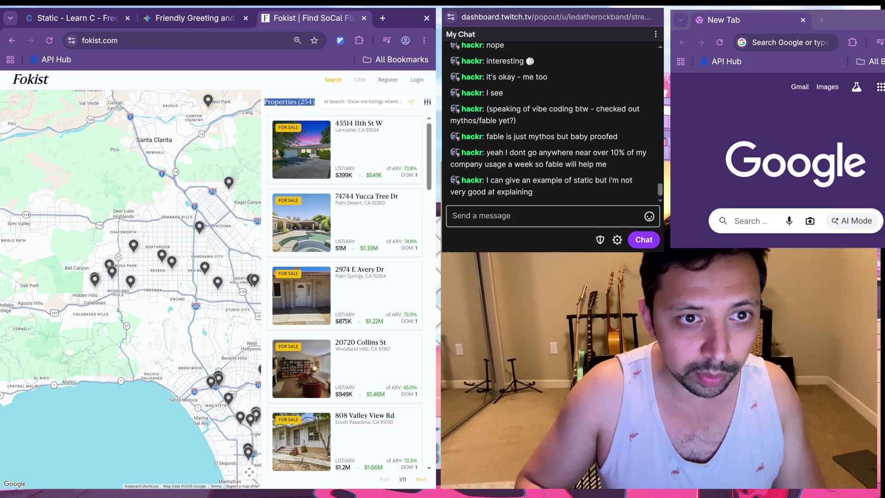
Step: Page through the Fokist listings, then jump to page 11 of 11 by editing the URL
click(421, 480)
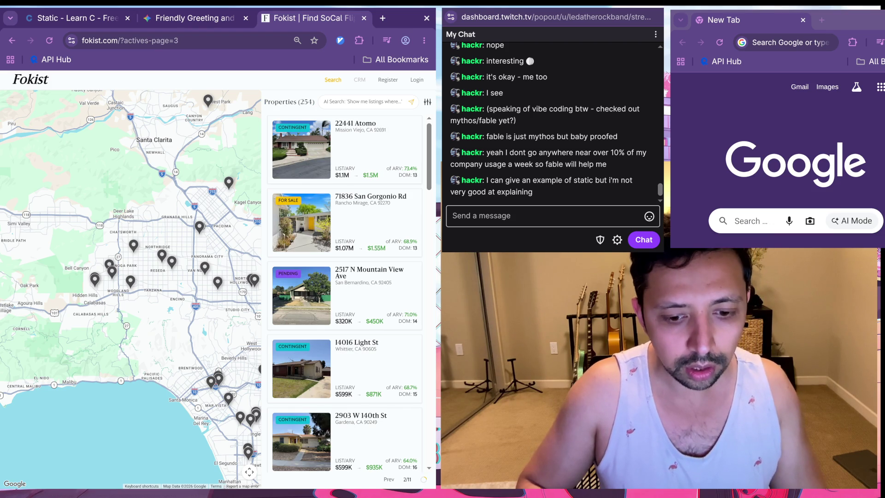
click(421, 479)
click(421, 479)
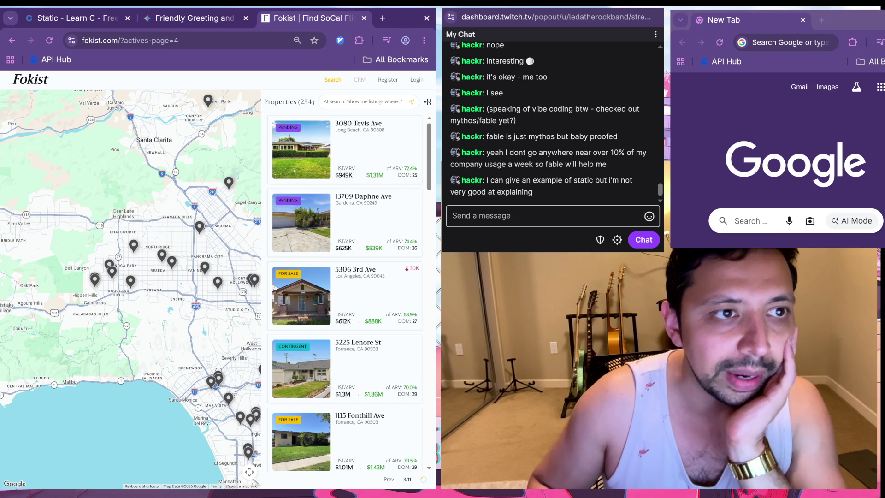
key(ctrl+l)
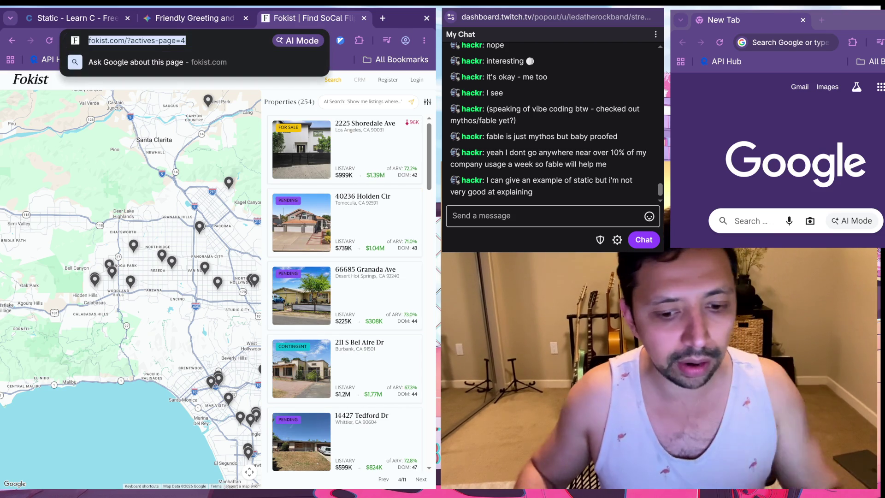
key(End)
key(BackSpace)
text(11)
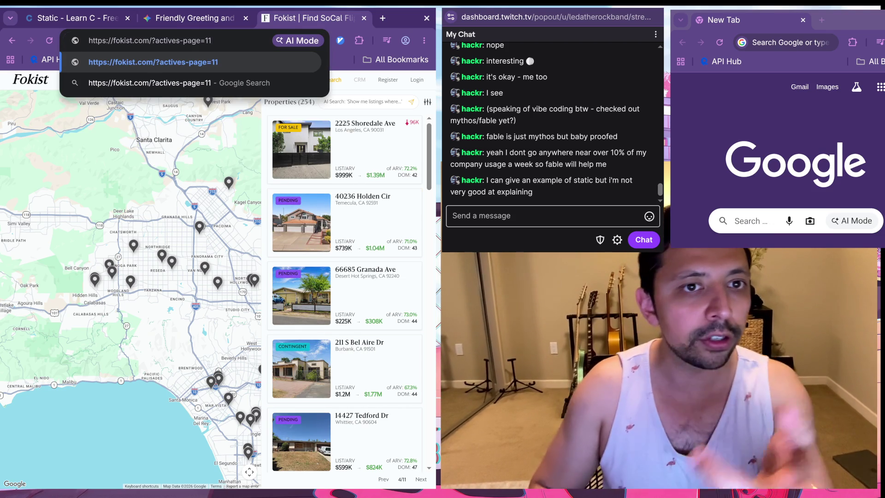
key(Return)
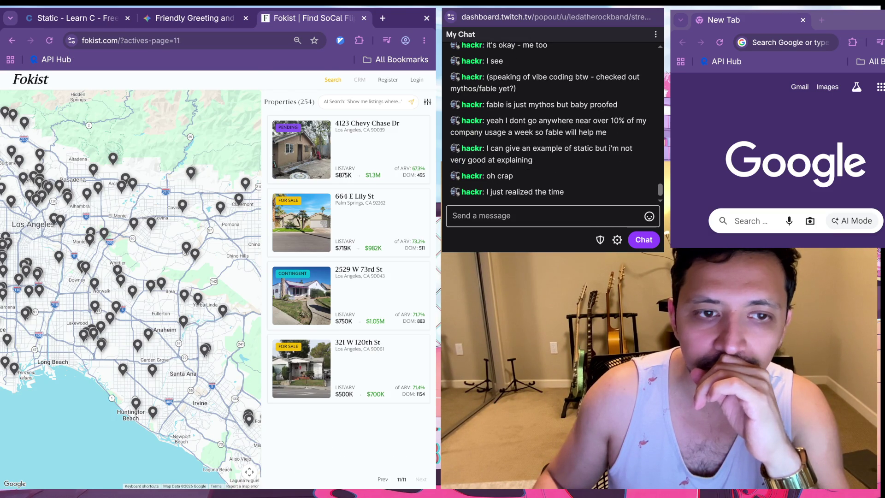
click(348, 368)
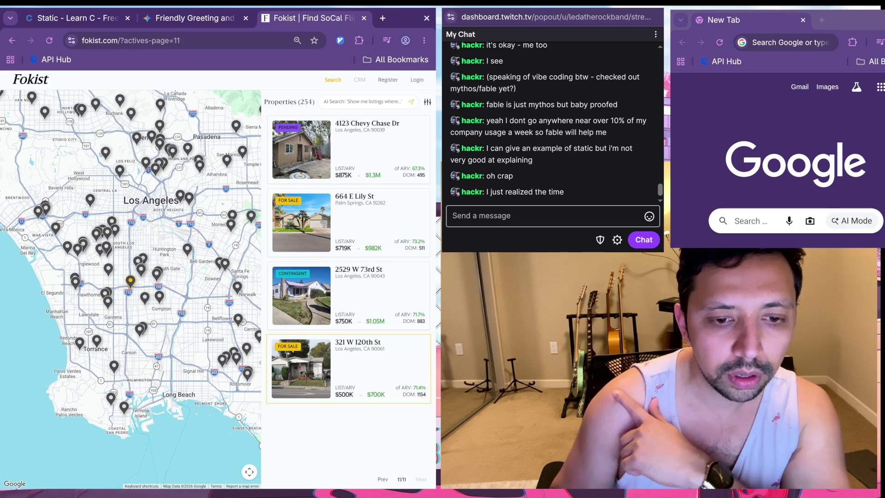
click(348, 222)
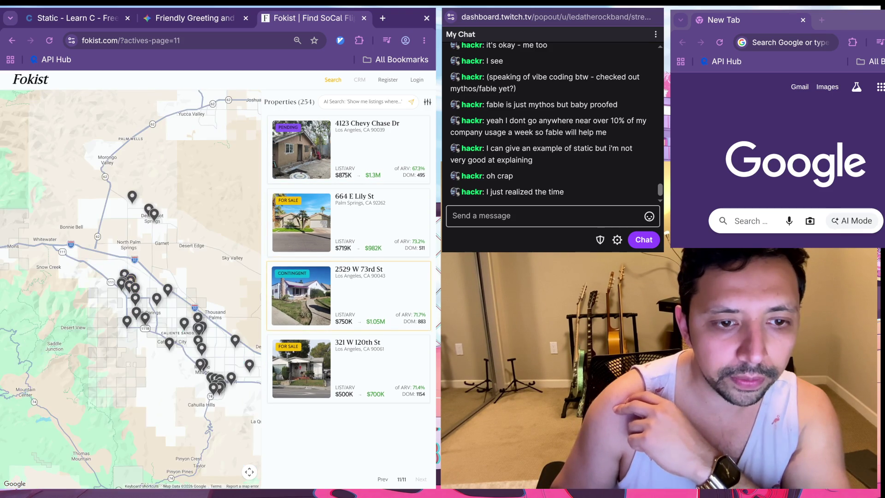
click(348, 221)
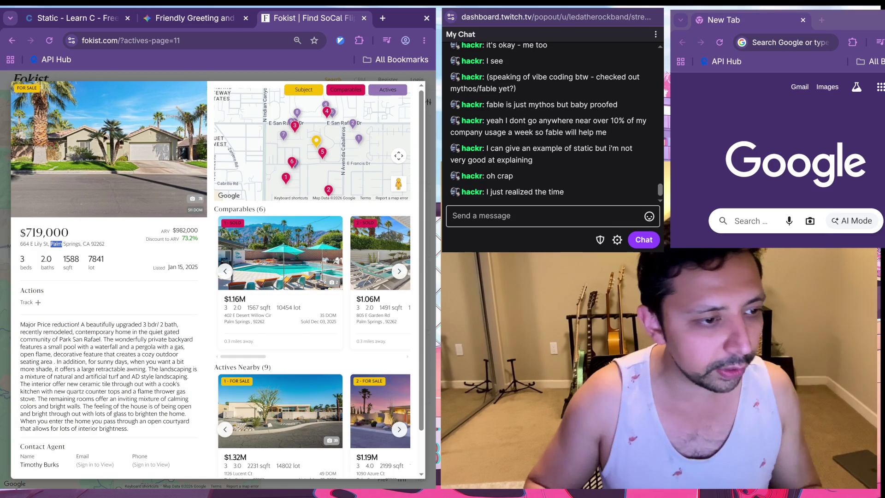
double_click(56, 244)
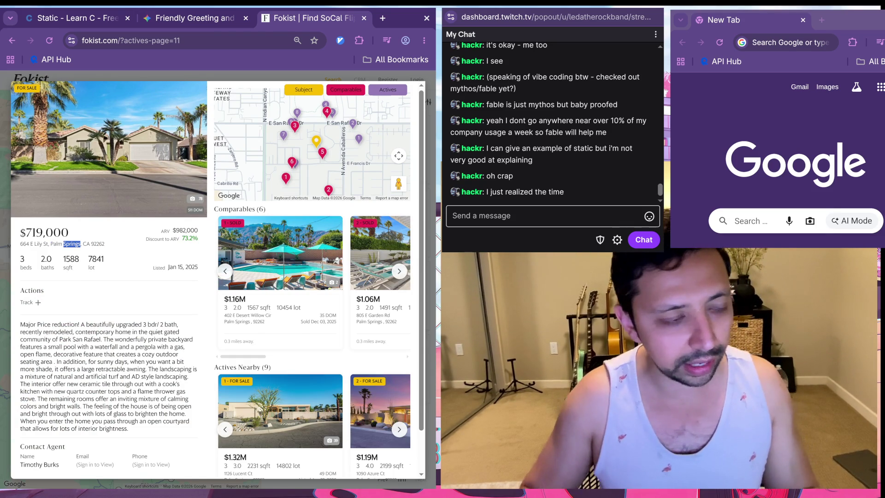
triple_click(56, 244)
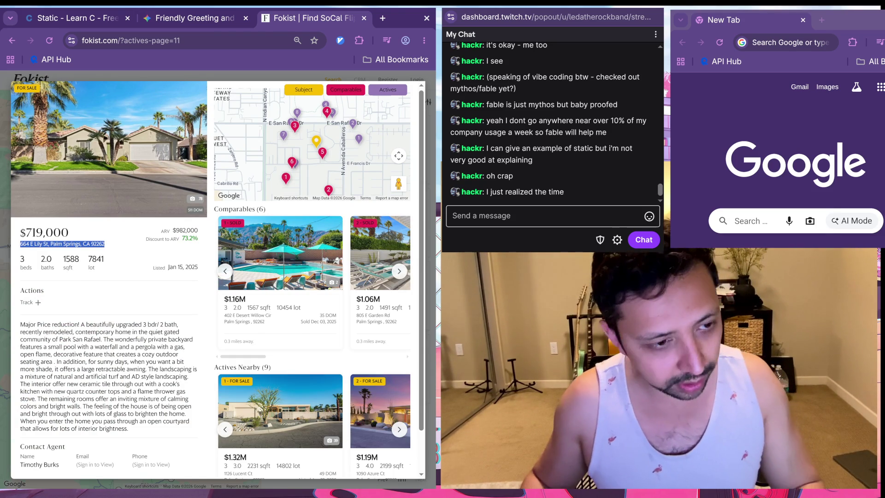
key(ctrl+c)
key(ctrl+t)
key(ctrl+v)
key(Return)
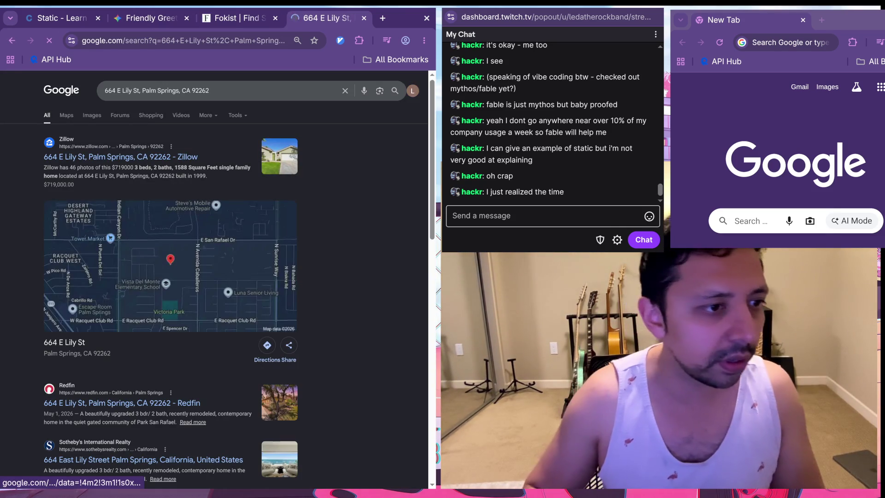
click(139, 403)
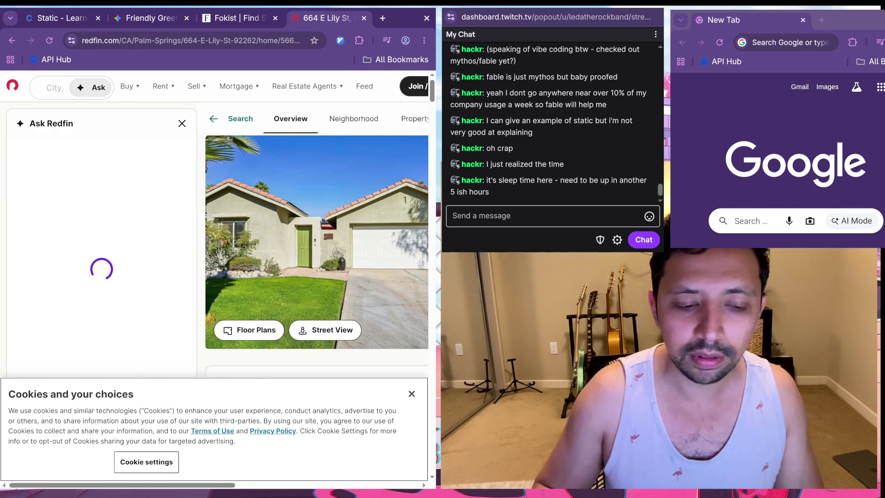
click(412, 394)
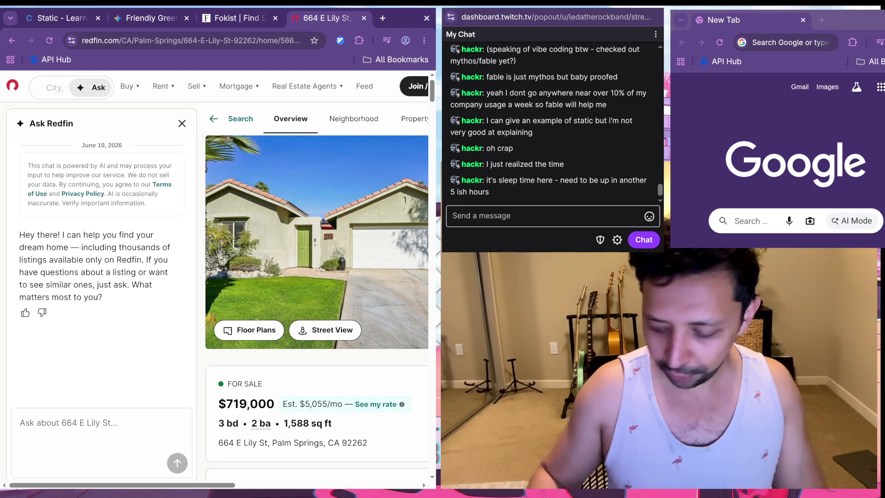
key(ctrl+w)
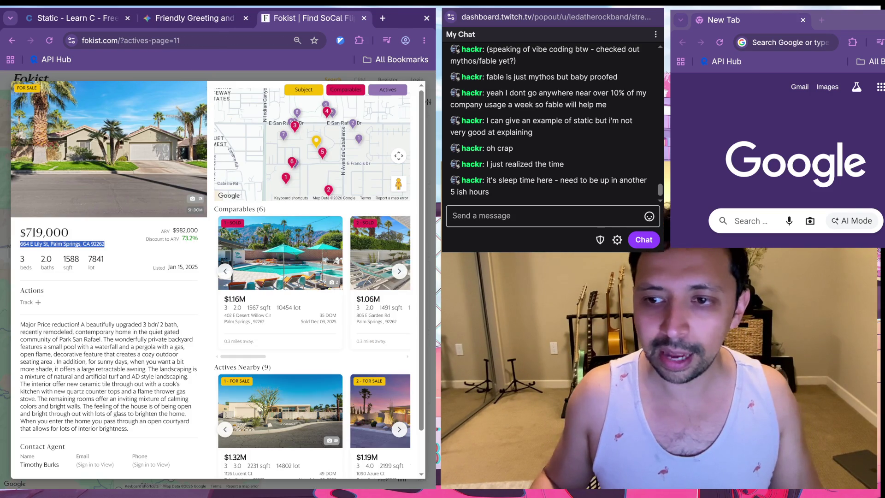
Step: Look over the learn-c.org Static lesson, then go back to the Gemini chat about static singletons
key(ctrl+1)
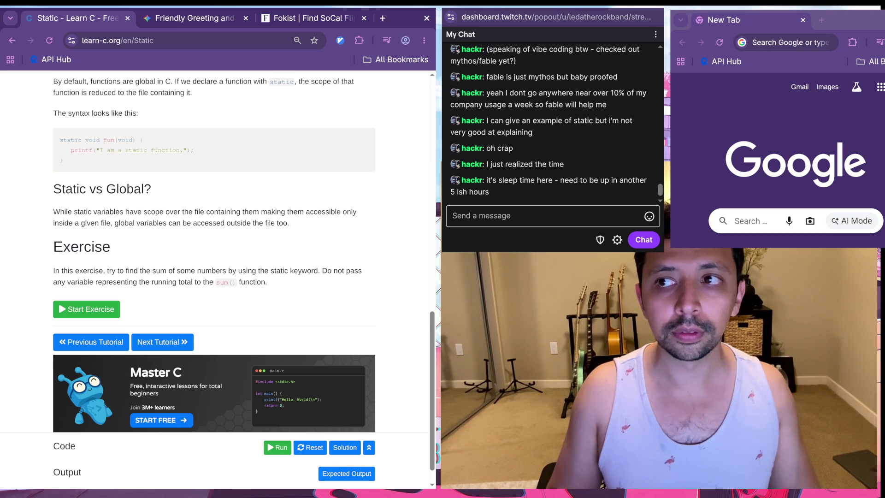
scroll(217, 254, down, 1)
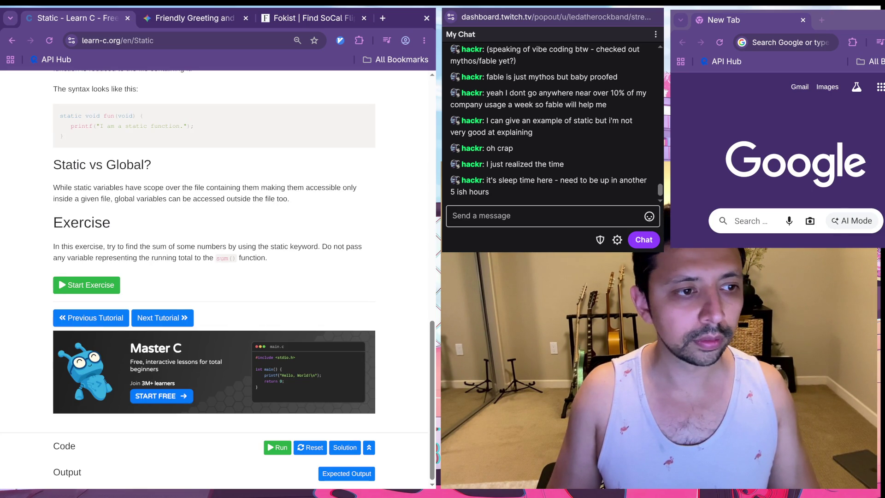
scroll(217, 254, up, 1)
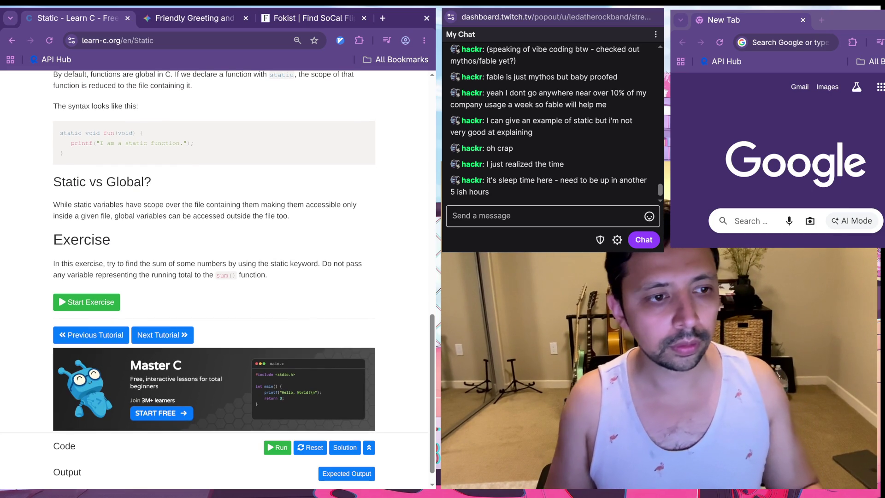
scroll(216, 272, up, 3)
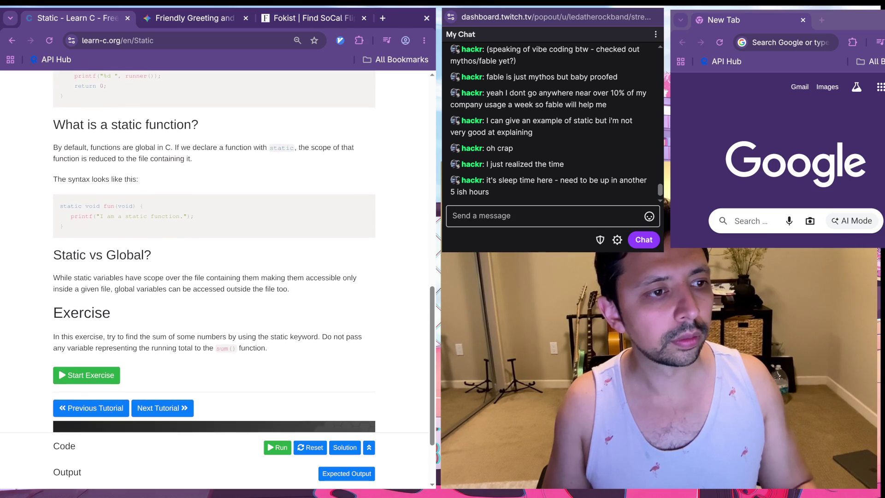
scroll(217, 258, down, 2)
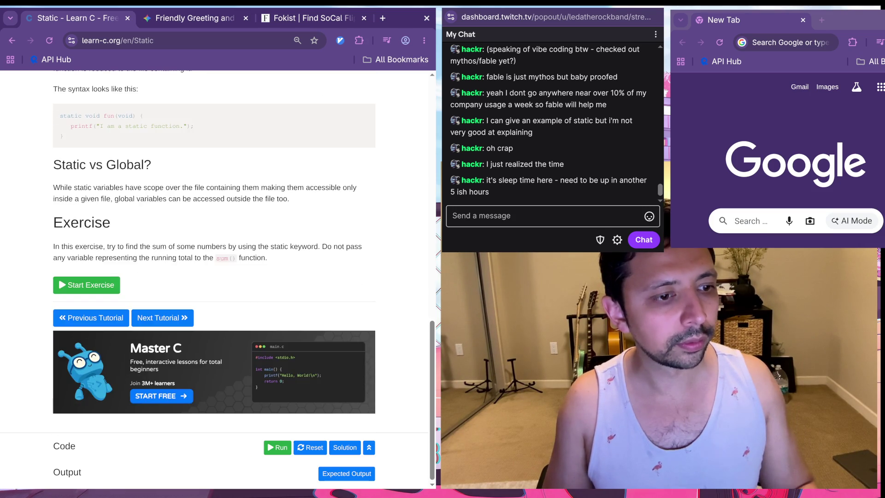
key(ctrl+Tab)
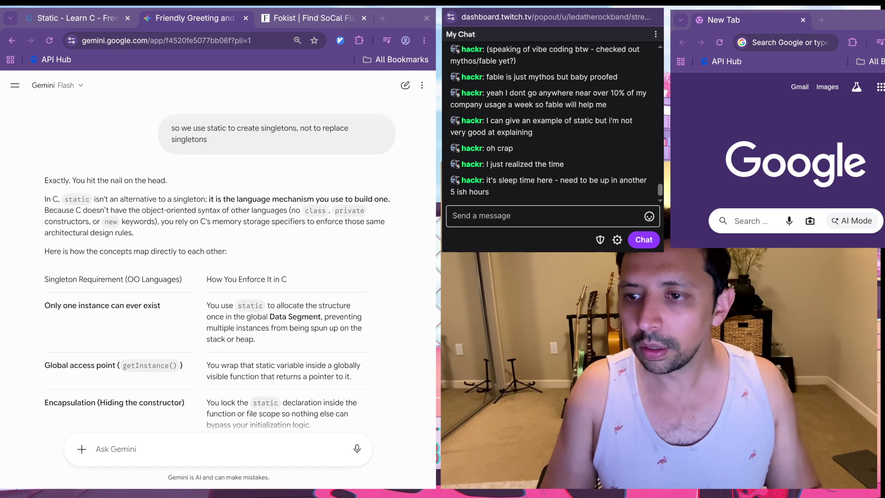
Step: Post 'goodnight brudder' in Twitch chat, then return to the learn-c.org Static lesson
click(545, 216)
text(goo)
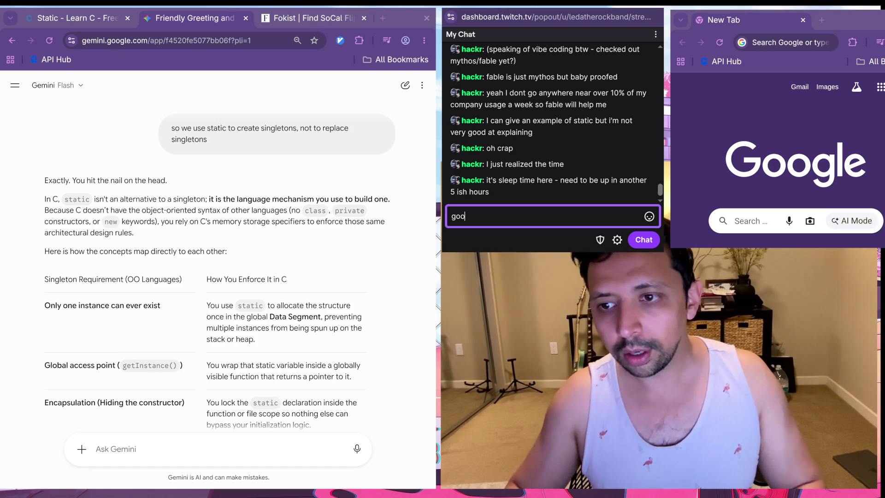
text(dnight brudde)
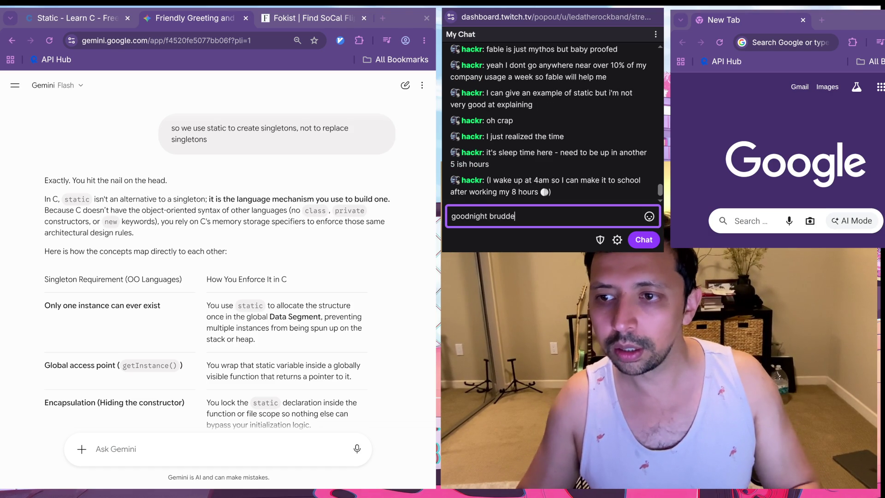
text(r)
key(Return)
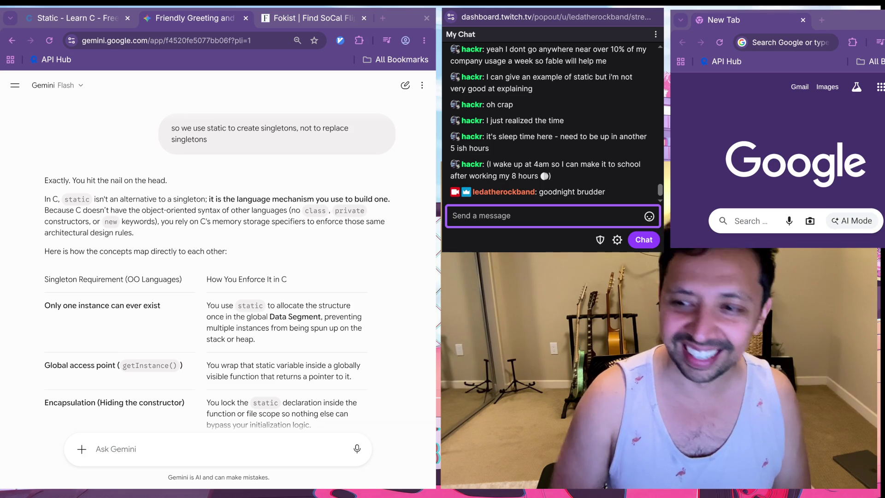
click(96, 449)
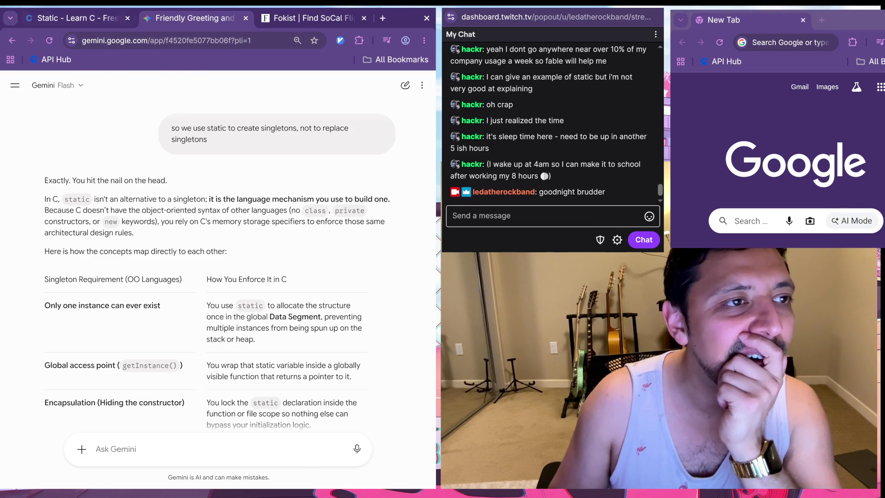
key(ctrl+shift+Tab)
Step: Open the Static exercise code editor and review the sum() stub
click(86, 285)
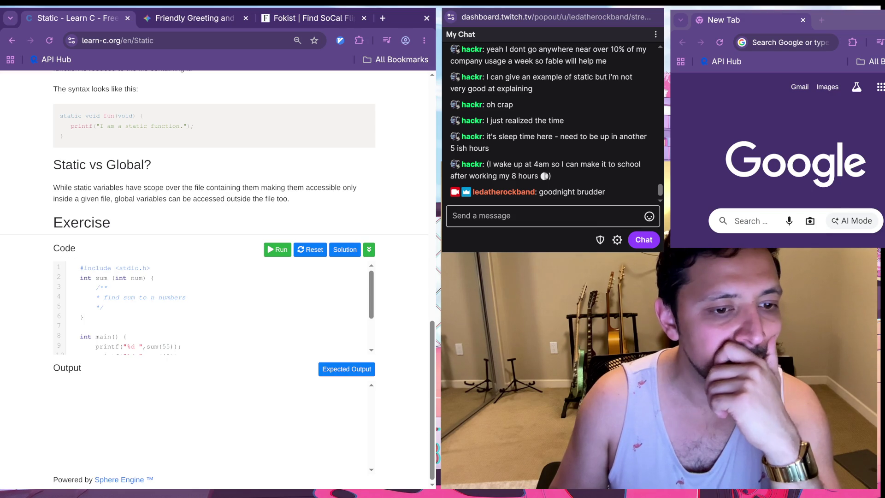
scroll(216, 308, down, 3)
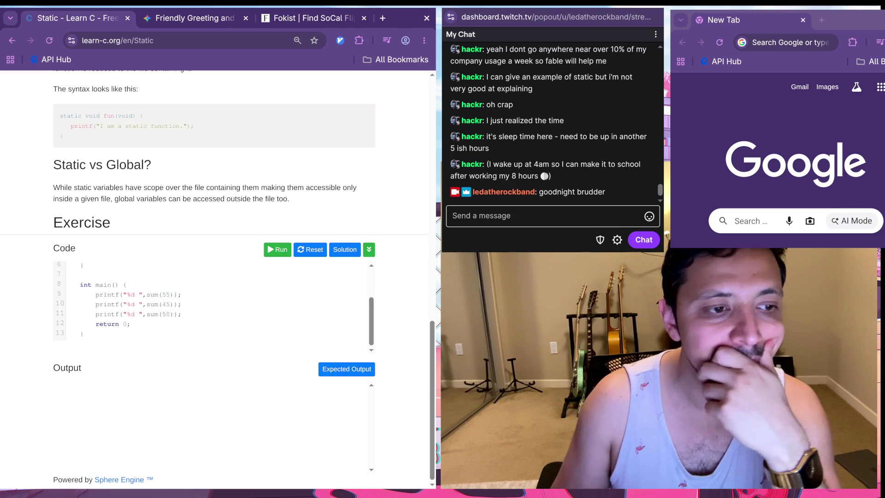
scroll(217, 309, up, 3)
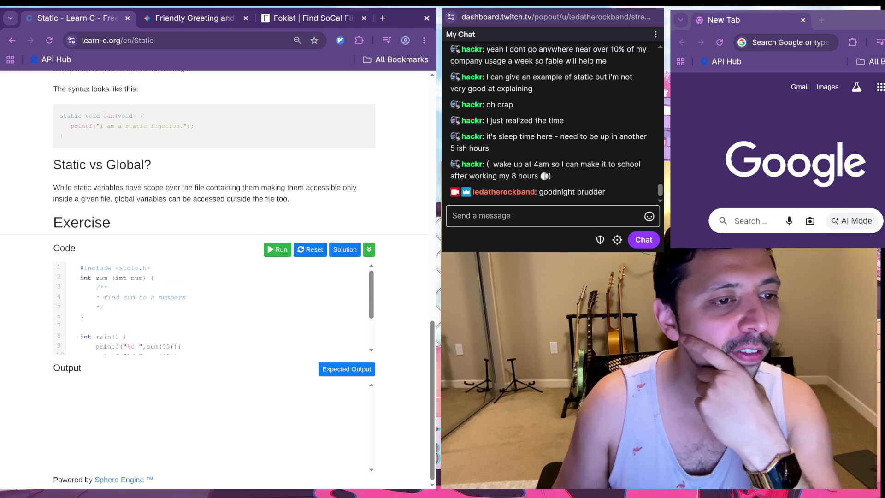
scroll(217, 309, down, 3)
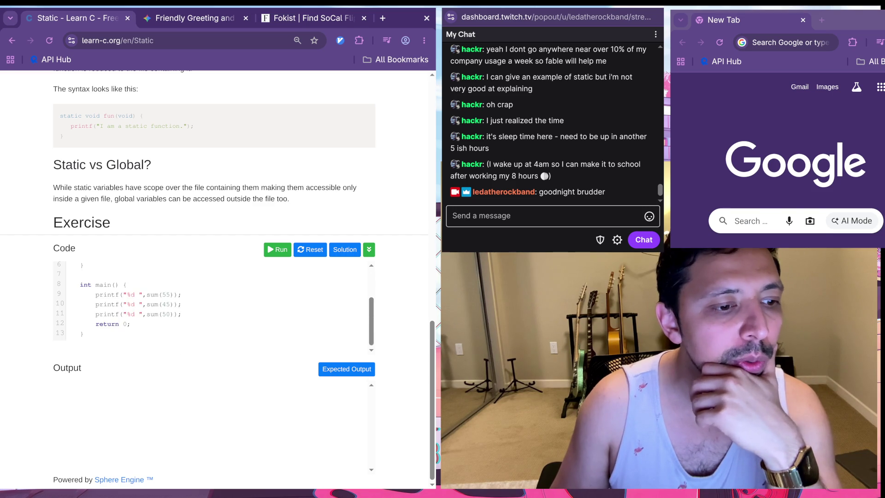
scroll(217, 309, up, 3)
scroll(216, 152, up, 3)
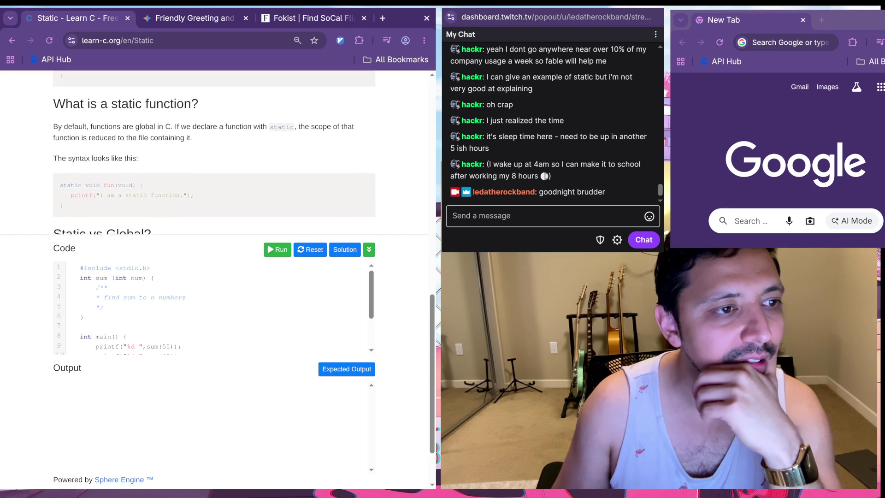
scroll(215, 152, down, 3)
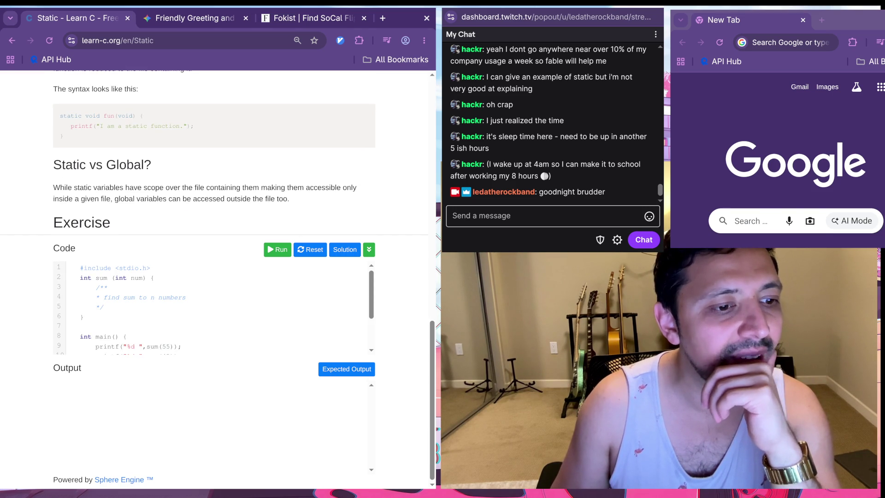
scroll(213, 307, down, 1)
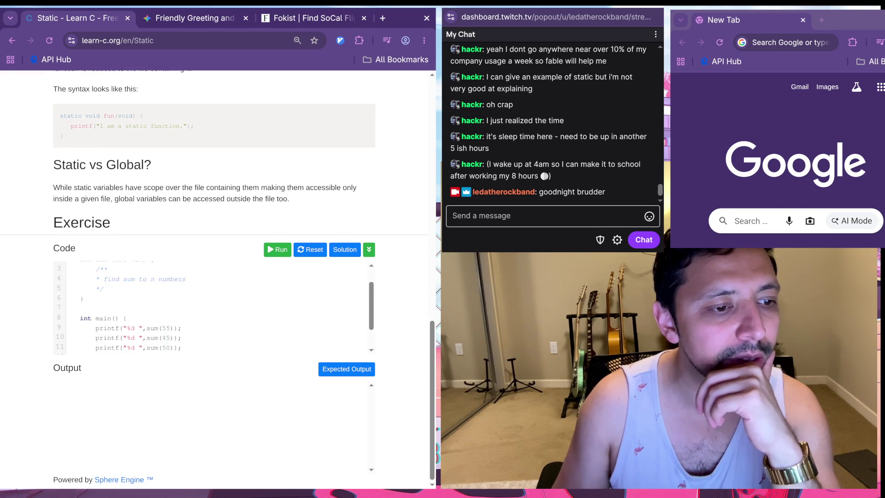
scroll(212, 307, up, 1)
scroll(212, 306, down, 2)
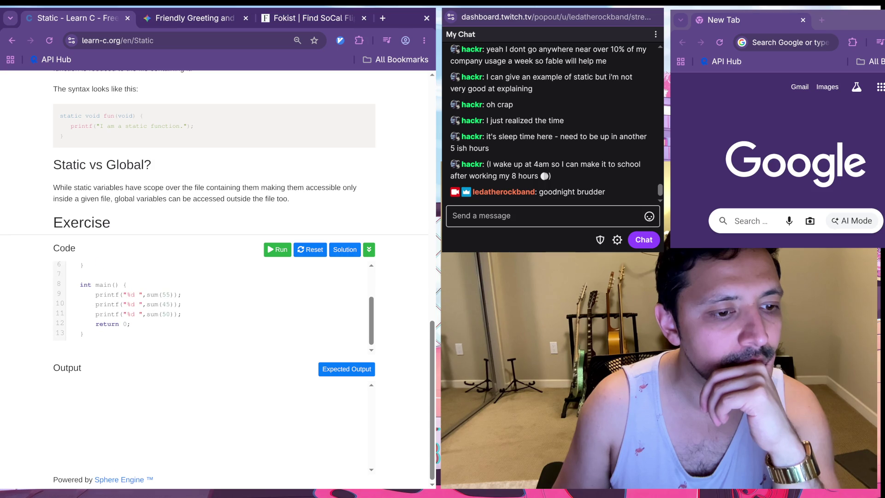
scroll(212, 306, up, 3)
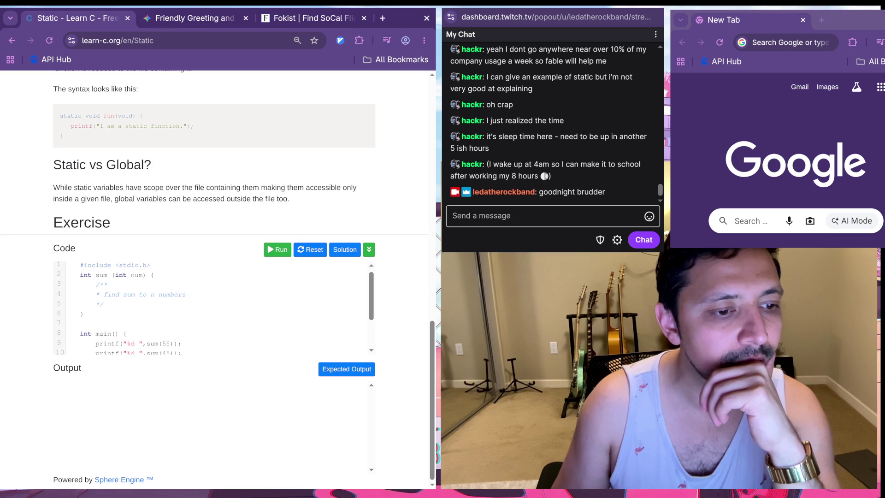
Step: Replace the comment on line 3 with the declaration static int sum = 0;
double_click(101, 284)
text(st)
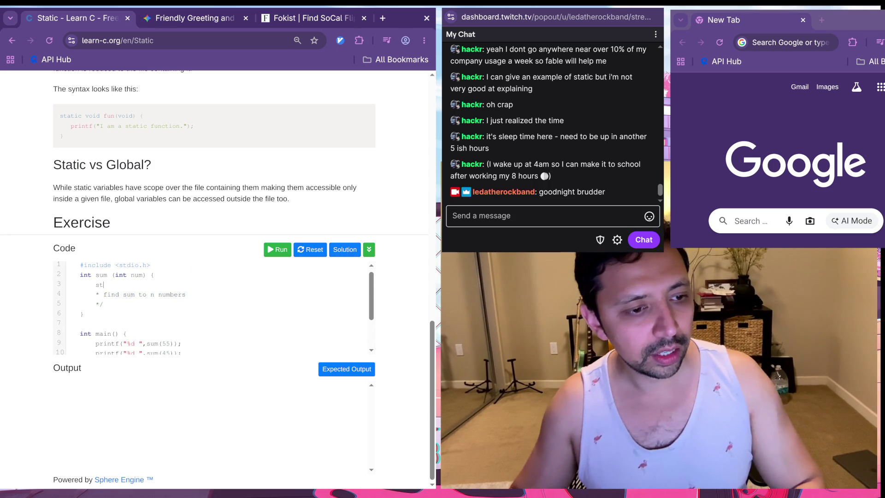
text(atic int )
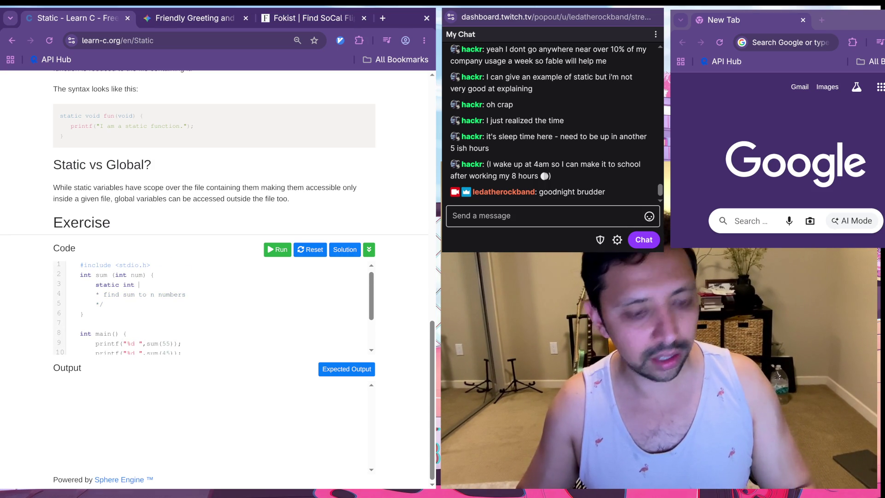
text(= 0;)
key(Return)
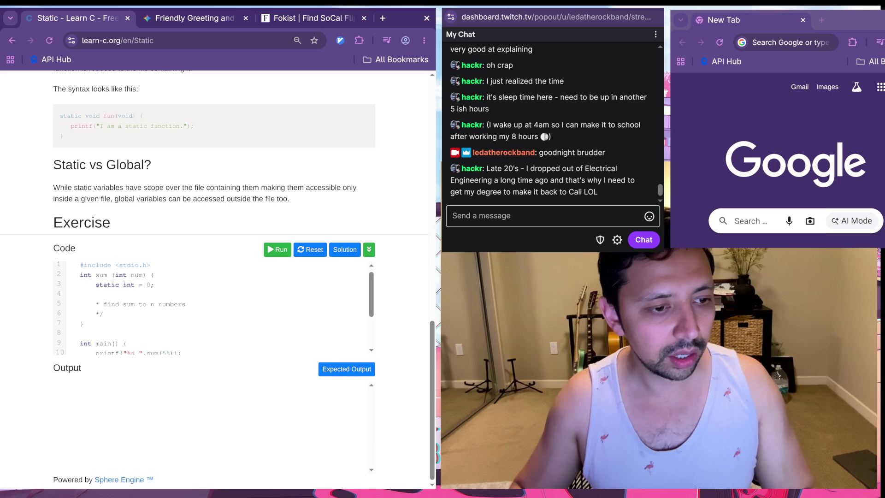
click(135, 285)
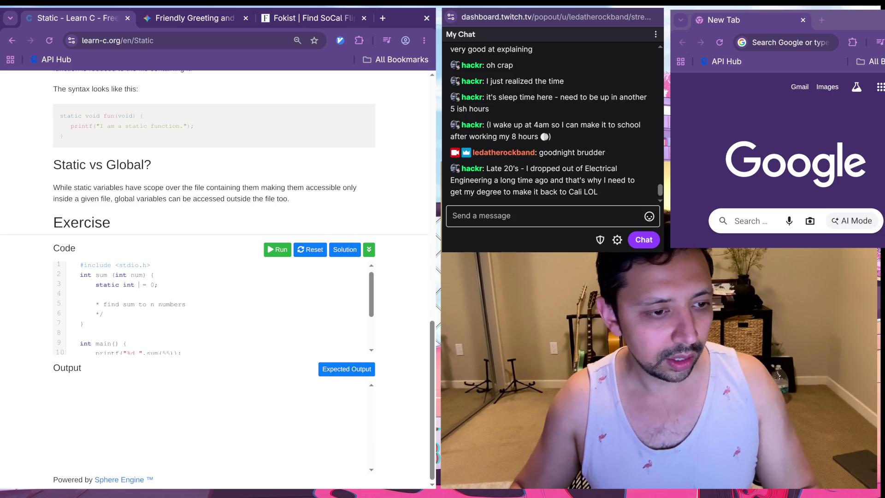
text(pro)
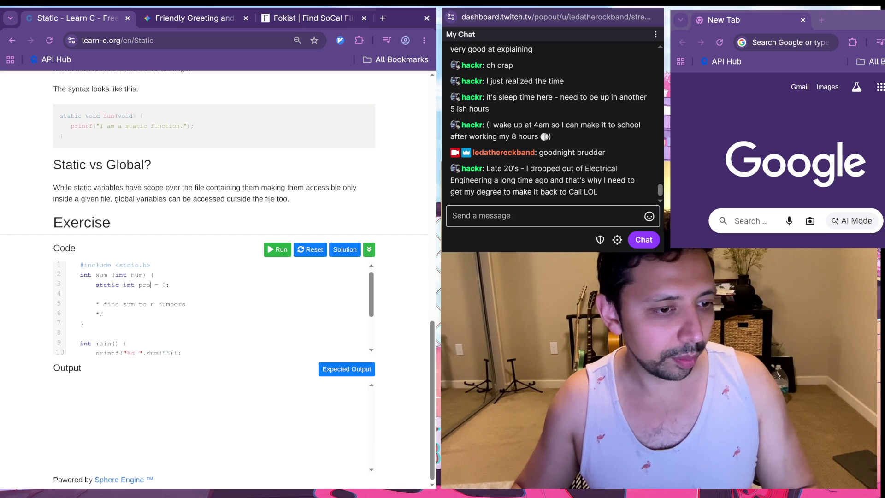
text(duct)
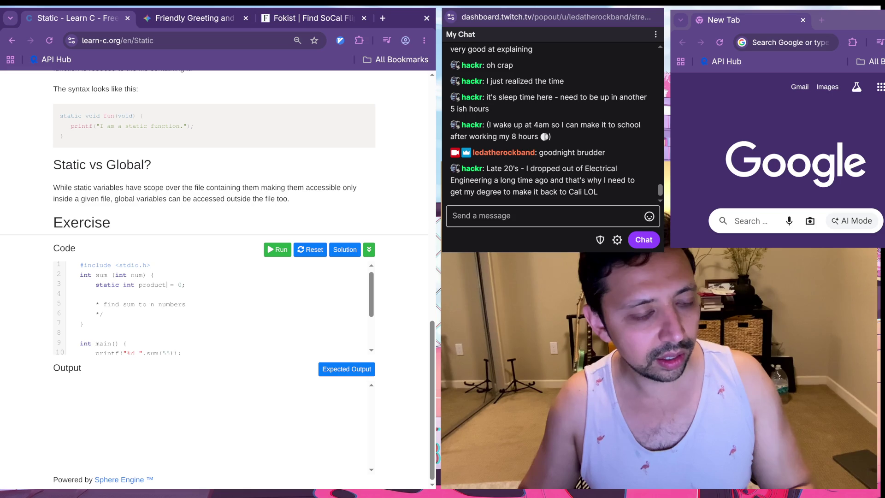
key(BackSpace)
key(BackSpace)
key(BackSpace)
text(sum)
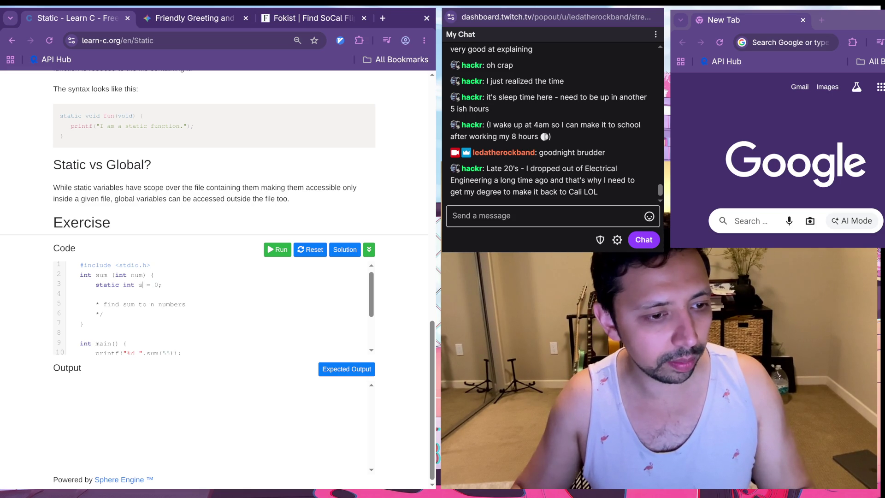
Step: Add the lines sum += num and return sum;, then run the code
key(End)
key(Return)
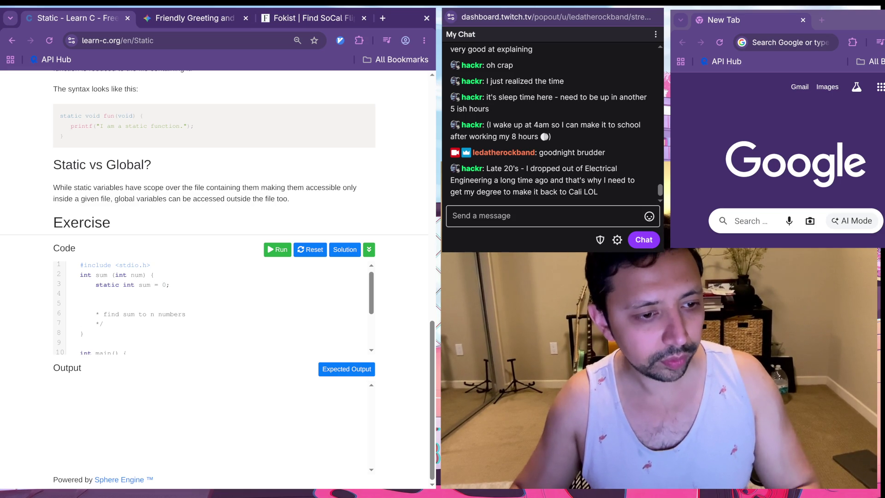
text(sum += num;)
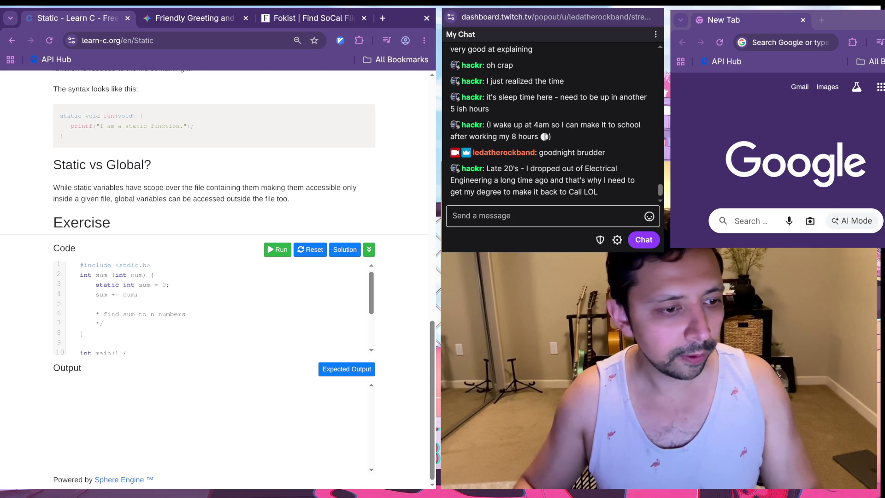
key(Return)
text(retyurn)
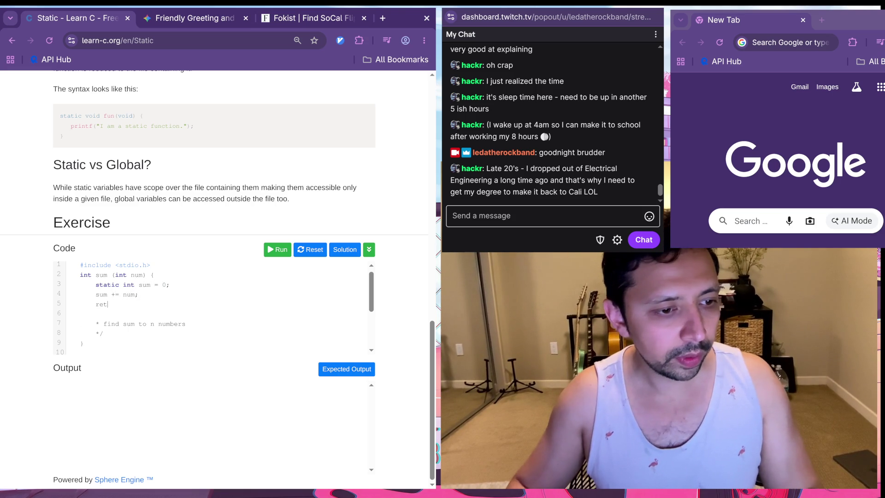
key(BackSpace)
key(BackSpace)
key(BackSpace)
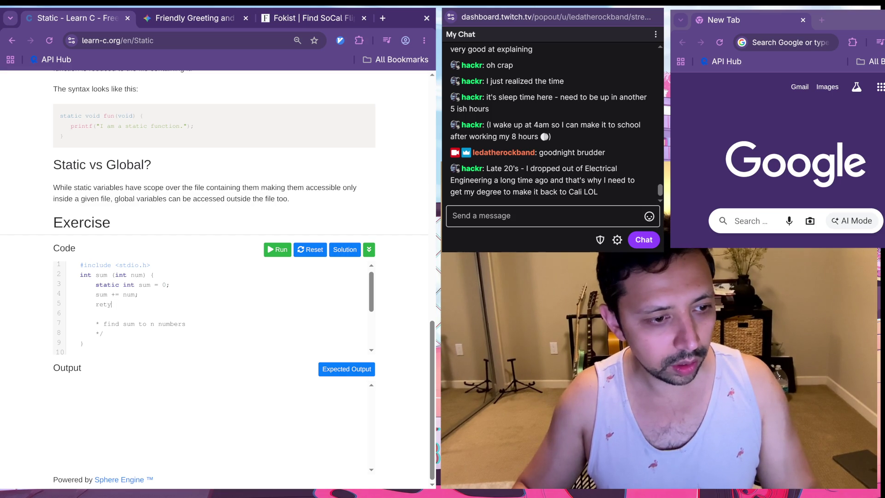
text(urn sum;)
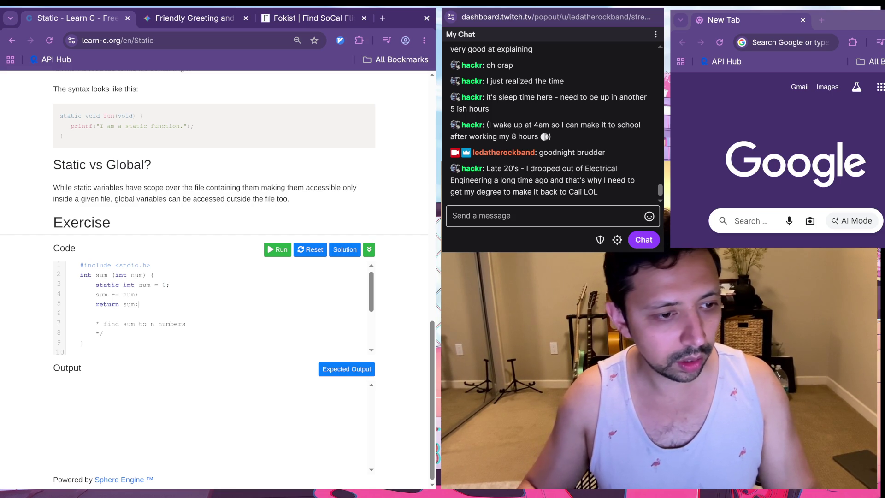
scroll(212, 306, down, 2)
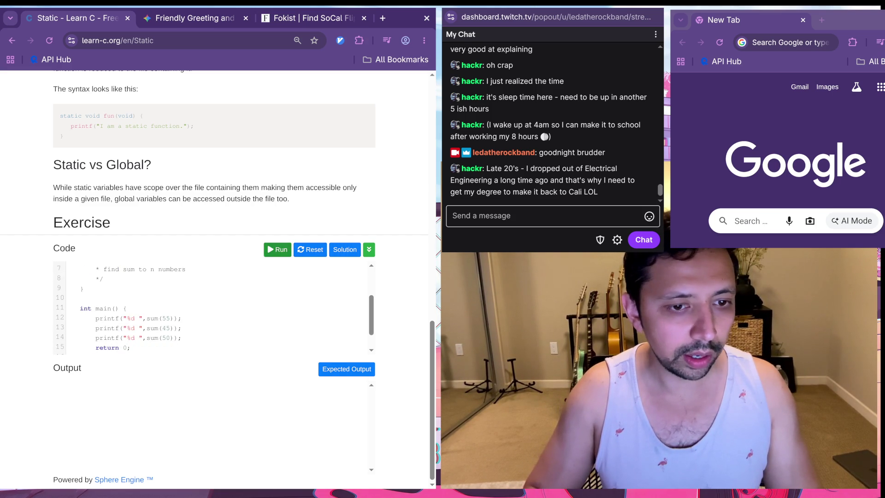
click(277, 249)
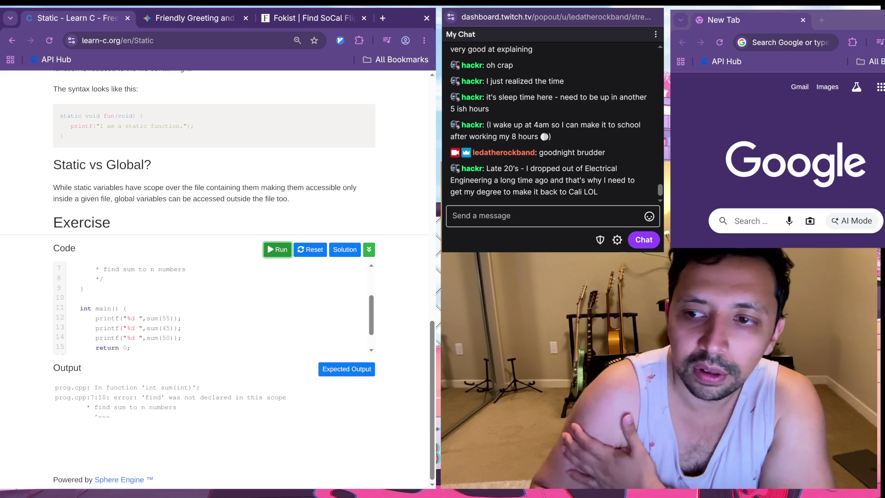
Step: Delete the leftover comment lines after */ and the empty line 7 in sum()
click(103, 279)
scroll(212, 307, up, 2)
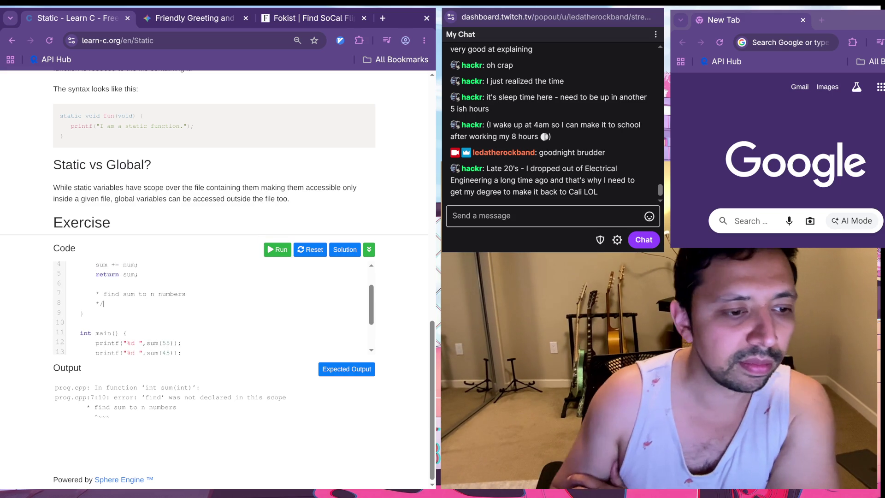
scroll(212, 307, up, 1)
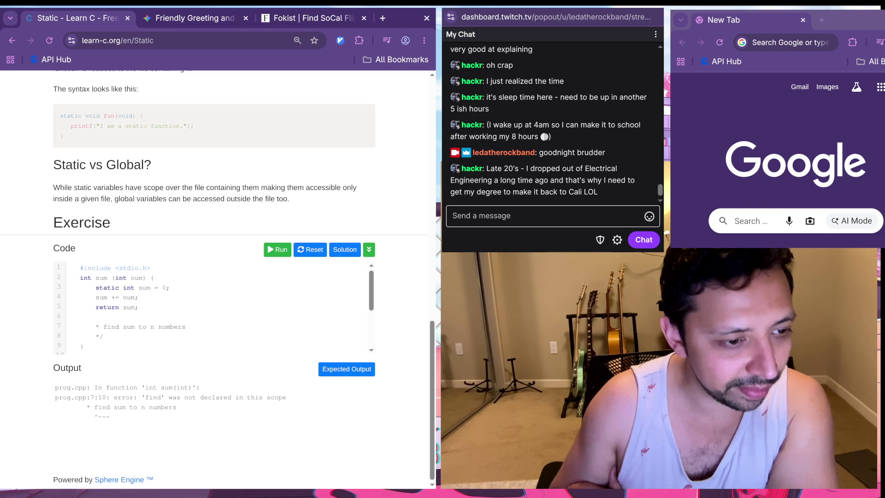
scroll(212, 307, down, 3)
scroll(212, 307, up, 2)
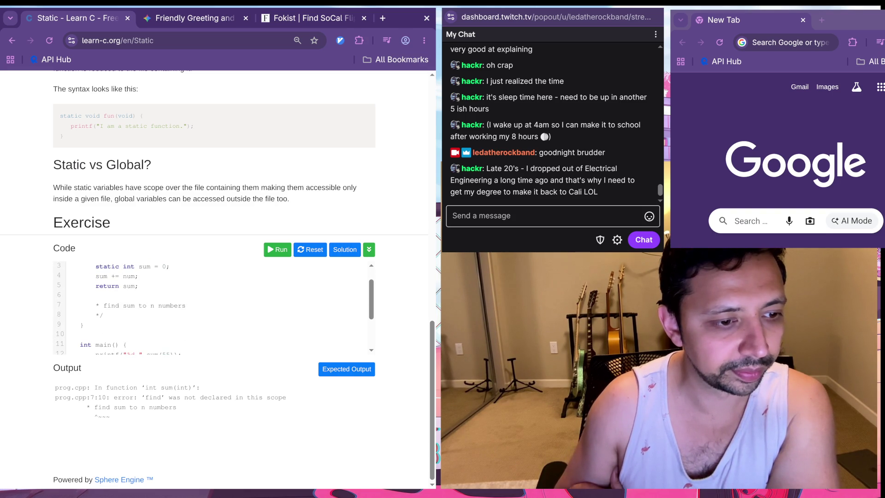
key(BackSpace)
key(BackSpace)
key(BackSpace)
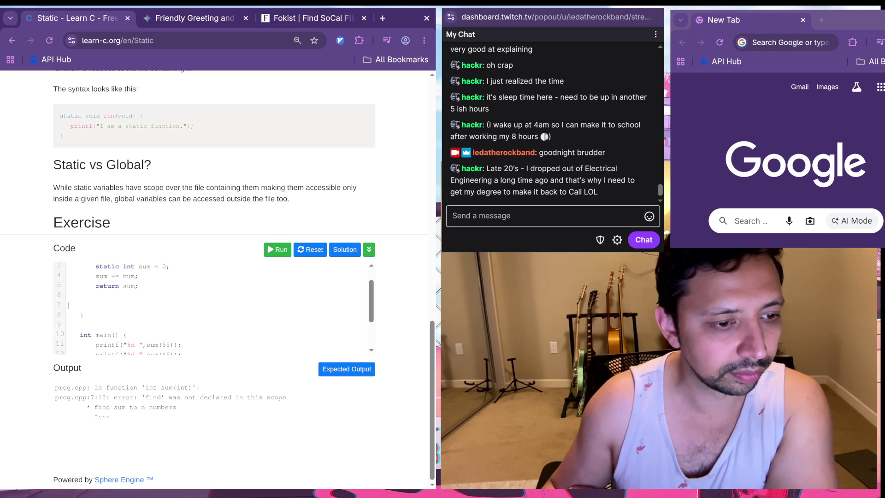
key(BackSpace)
key(BackSpace)
key(BackSpace)
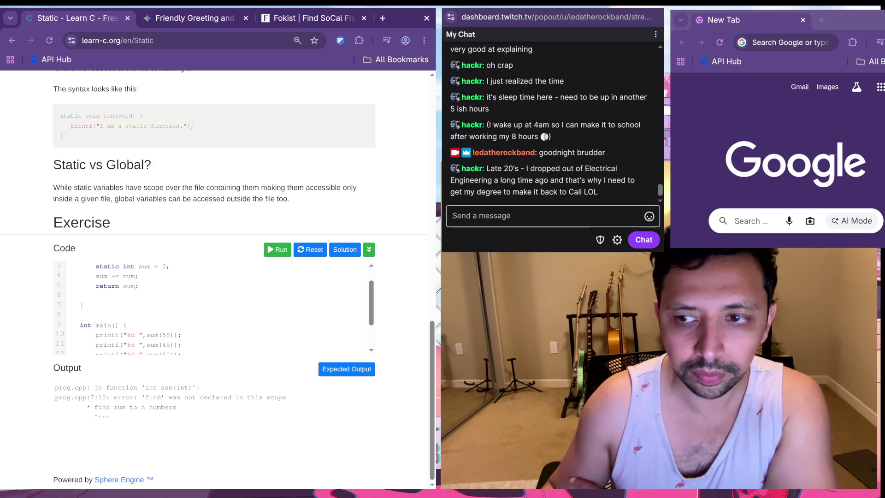
scroll(212, 307, down, 2)
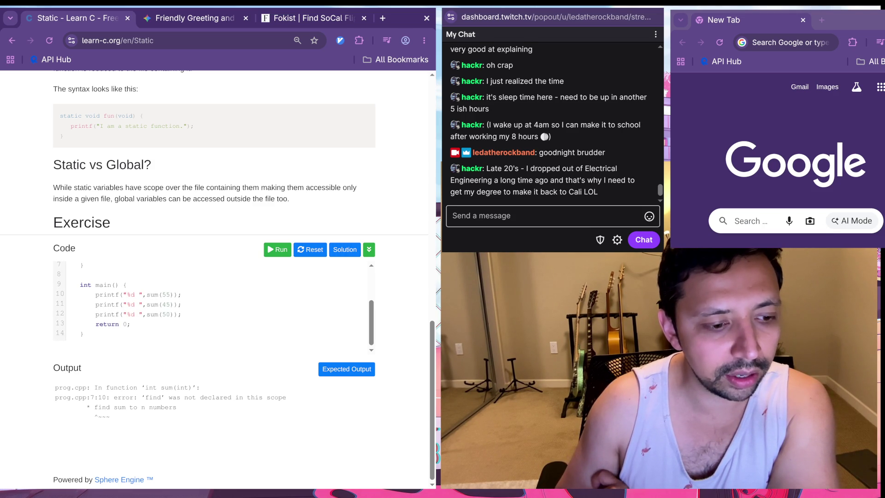
scroll(214, 152, up, 5)
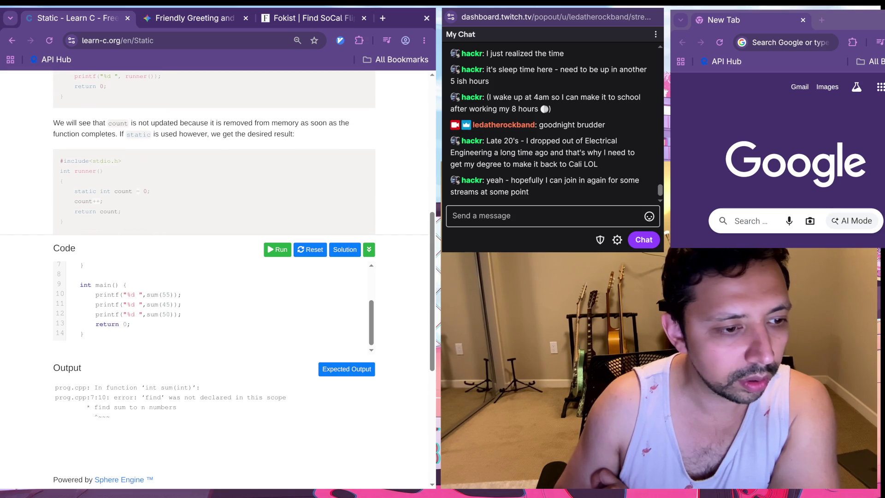
scroll(212, 307, up, 2)
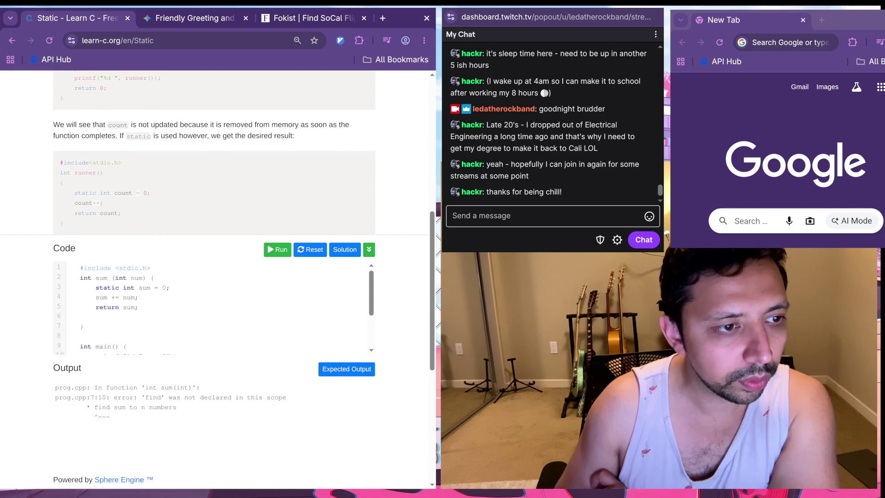
scroll(212, 307, down, 2)
click(310, 250)
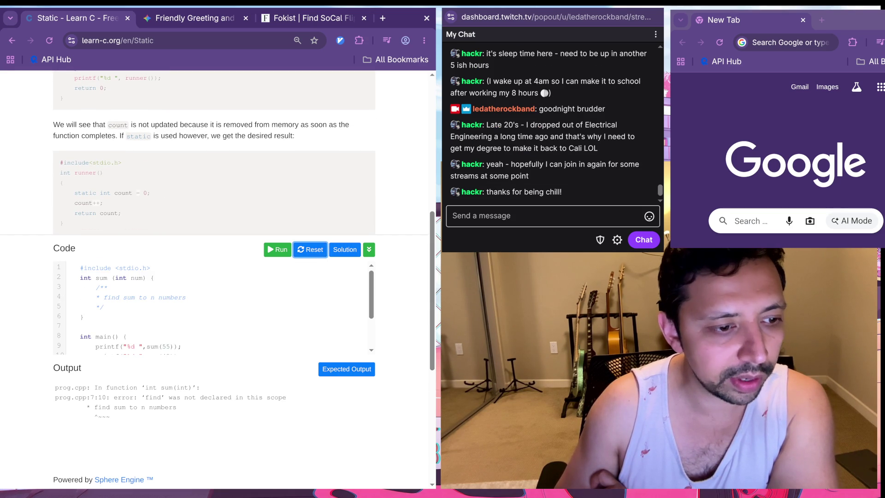
click(104, 307)
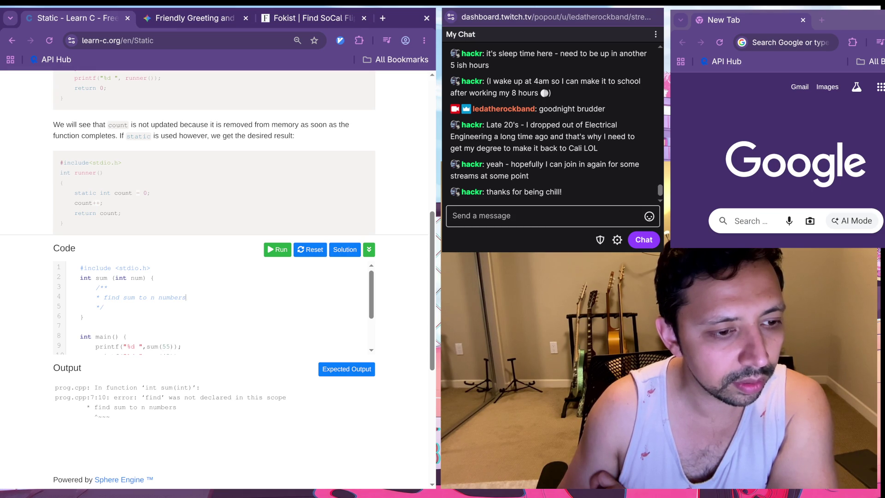
scroll(212, 307, down, 2)
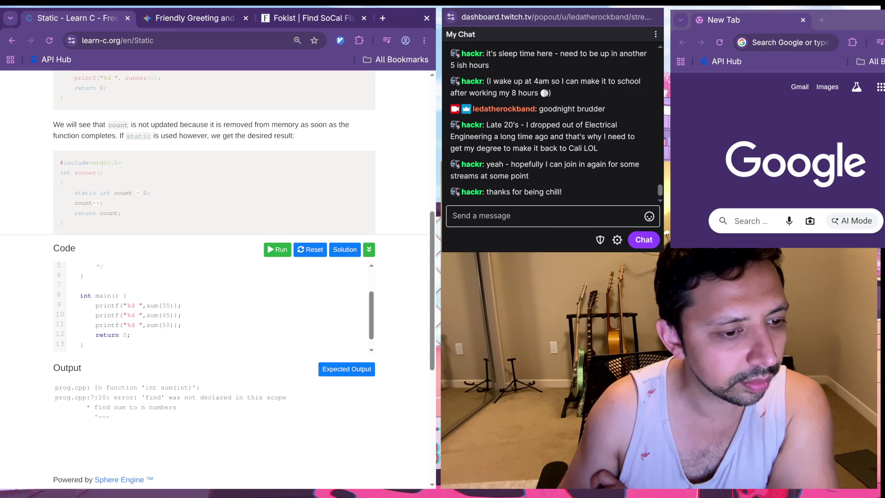
scroll(212, 306, up, 2)
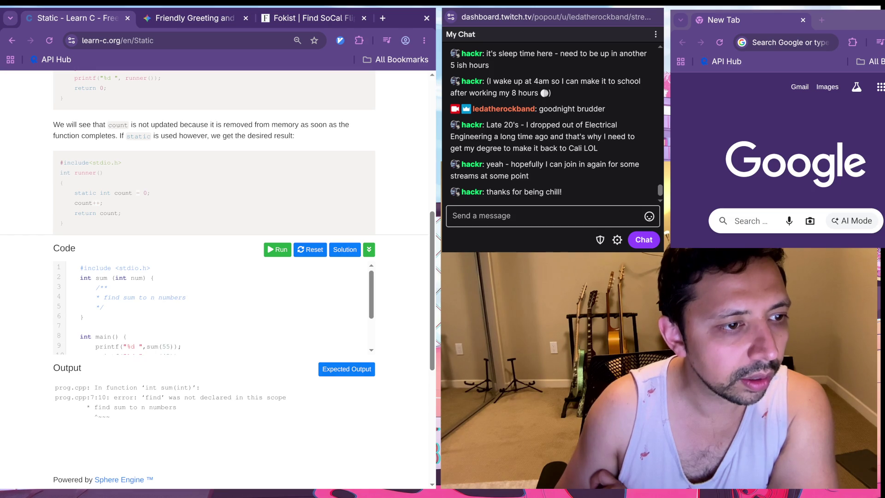
scroll(212, 307, up, 1)
scroll(214, 152, down, 2)
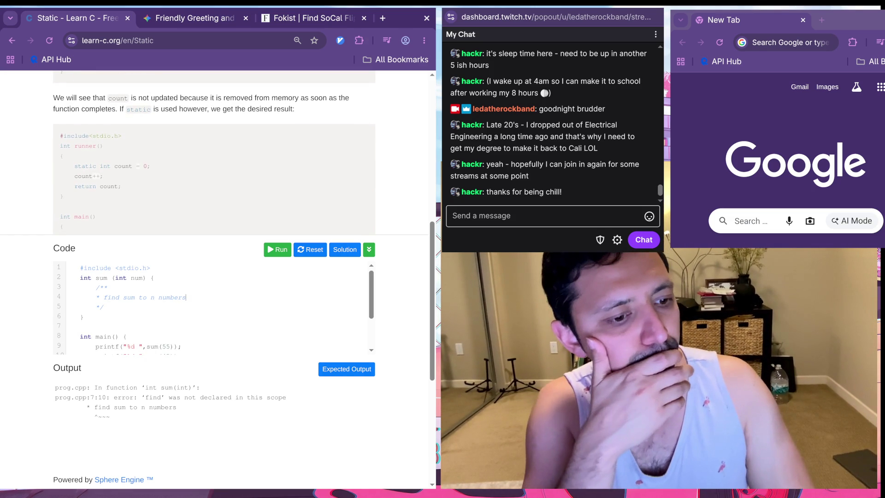
scroll(214, 153, down, 3)
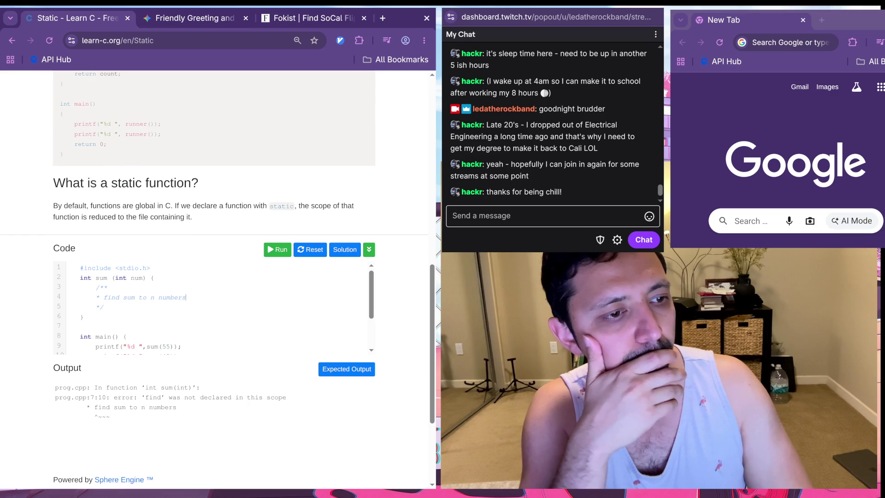
scroll(213, 304, down, 2)
scroll(214, 153, down, 3)
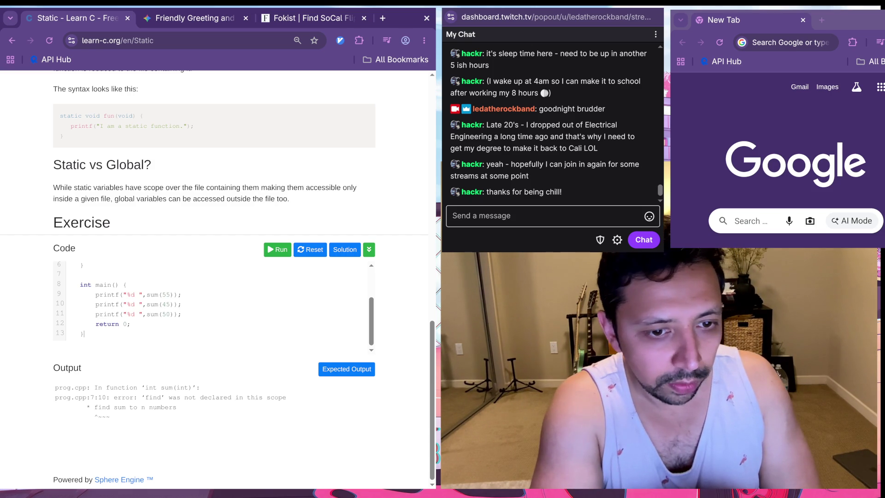
Step: Reset the exercise, load the reference solution, run it for 55 100 150, and dismiss Correct!
click(310, 249)
click(345, 249)
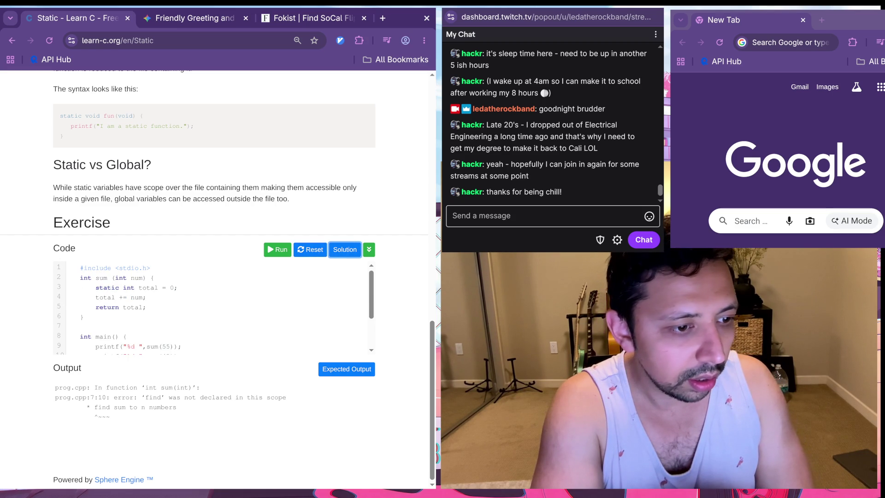
click(68, 307)
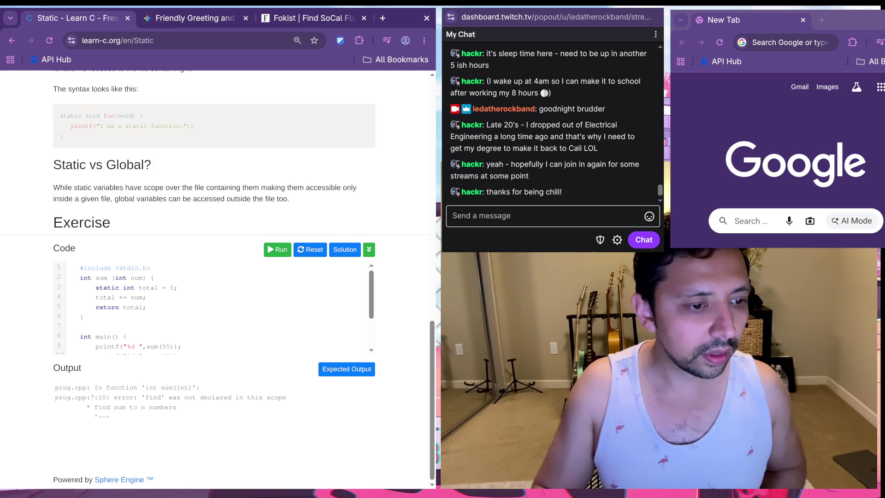
click(278, 250)
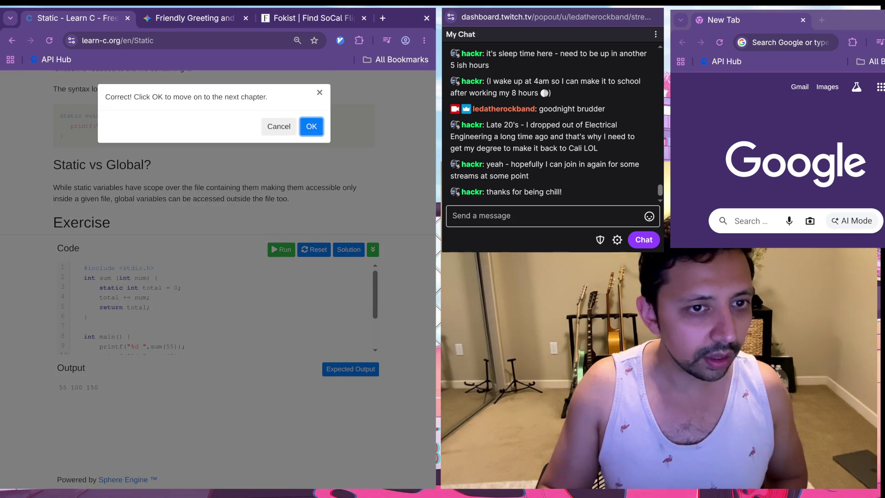
key(Tab)
key(Tab)
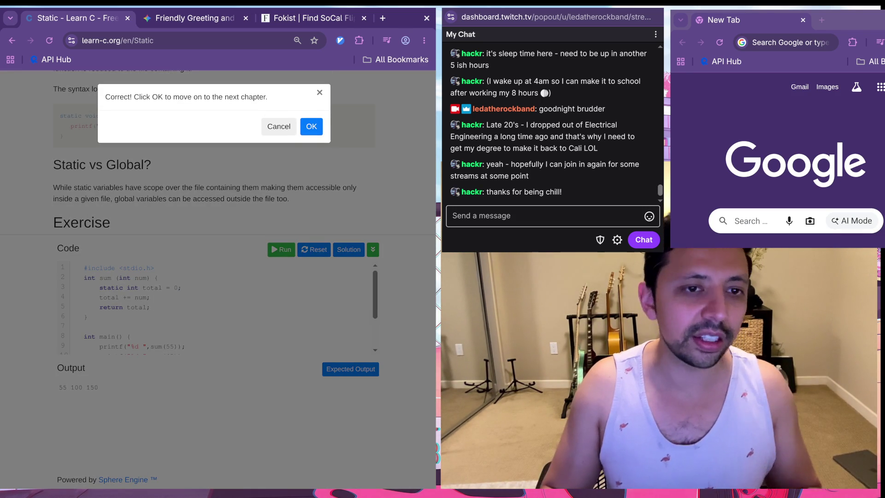
key(Return)
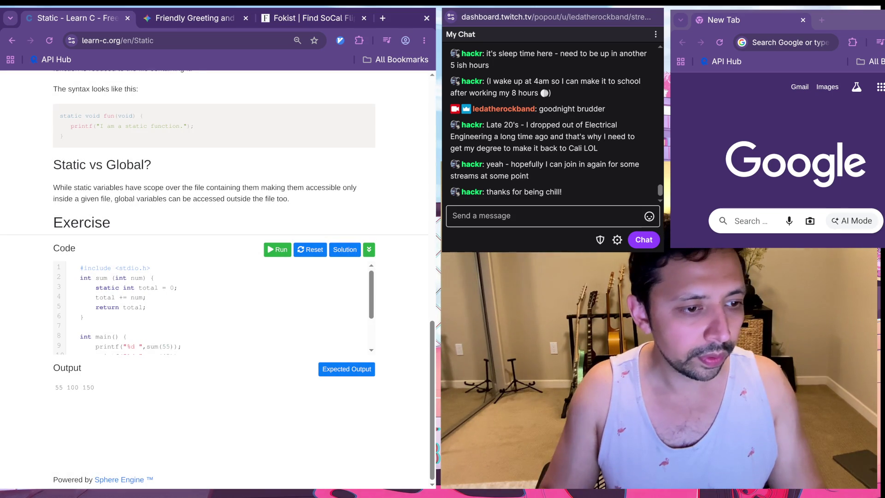
Step: Rename total to sum on lines 3-5, rerun for 55 100 150, and dismiss Correct!
key(ctrl+shift+Left)
text(a)
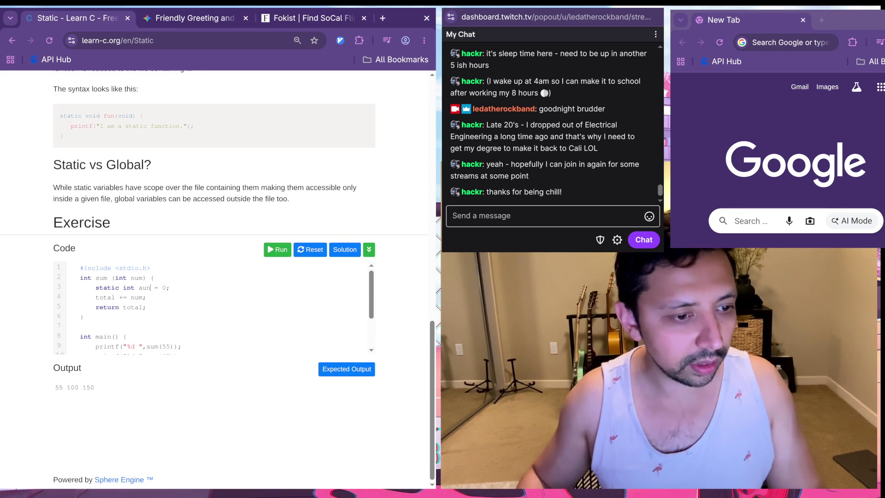
key(BackSpace)
text(sum)
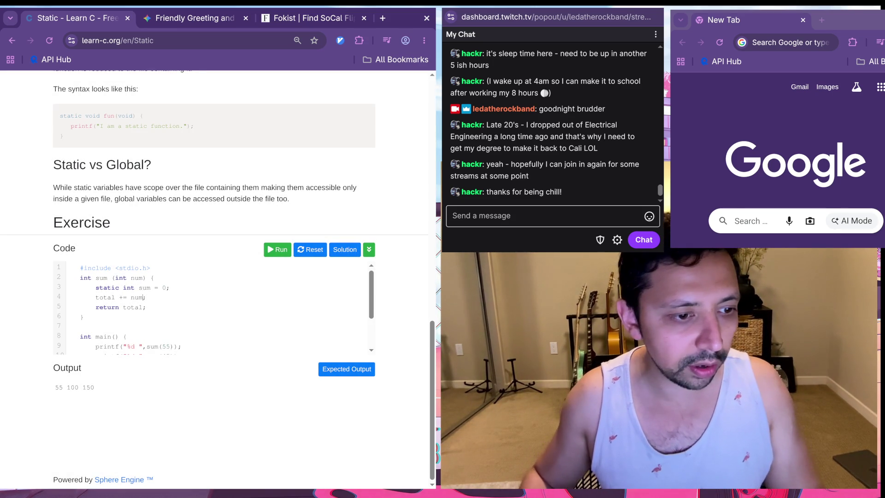
key(Home)
key(ctrl+shift+Right)
text(su)
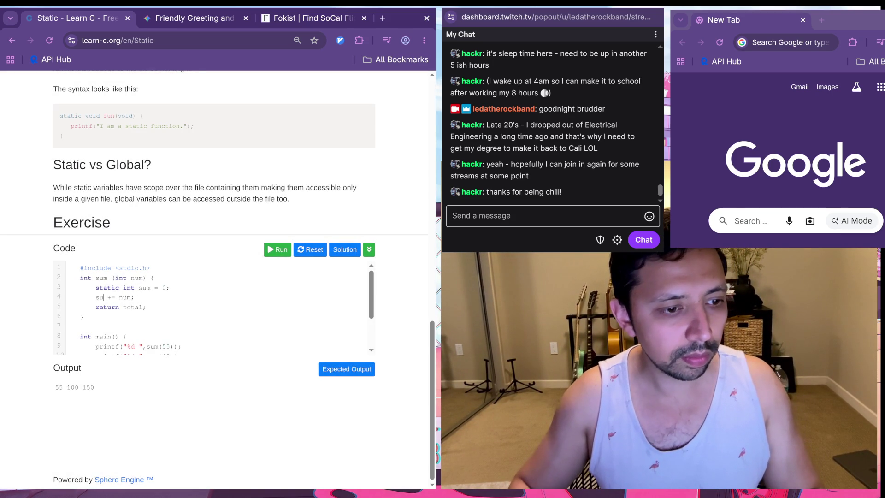
text(m)
key(ctrl+shift+Right)
text(sy)
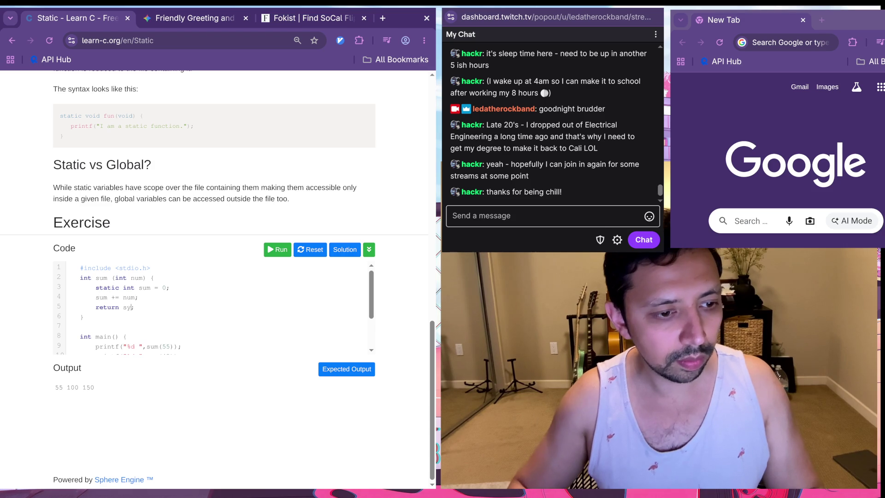
key(BackSpace)
key(BackSpace)
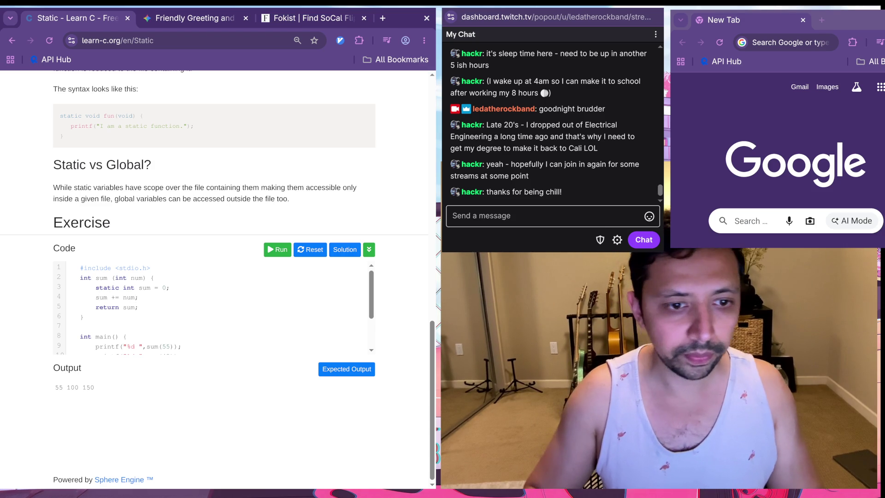
click(278, 249)
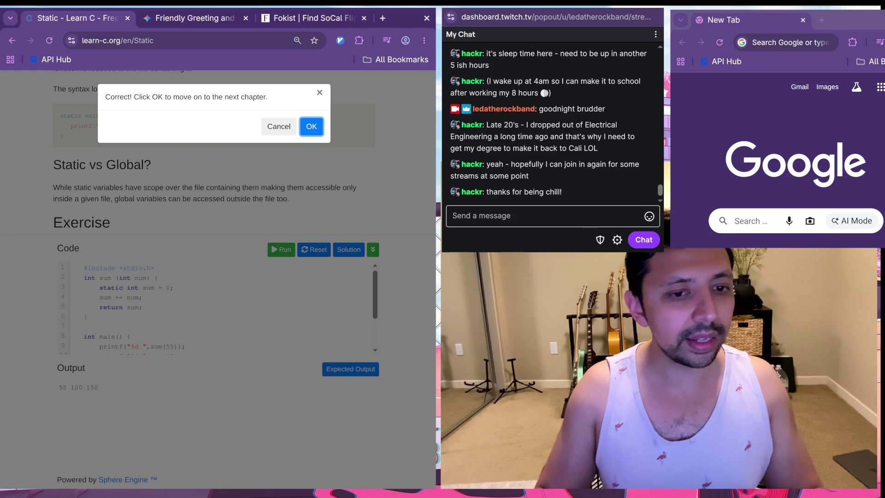
key(Escape)
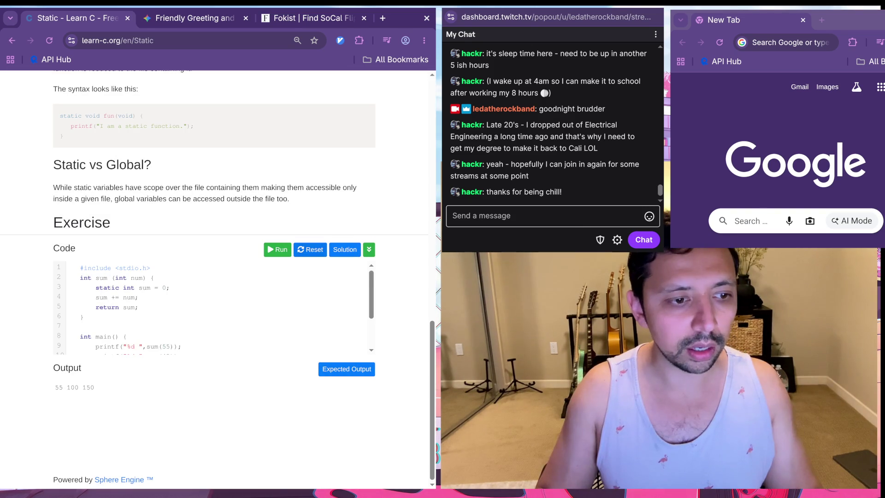
Step: Clear the comment out of sum(), undoing accidental deletions to the header
text(/**)
key(Return)
text(find)
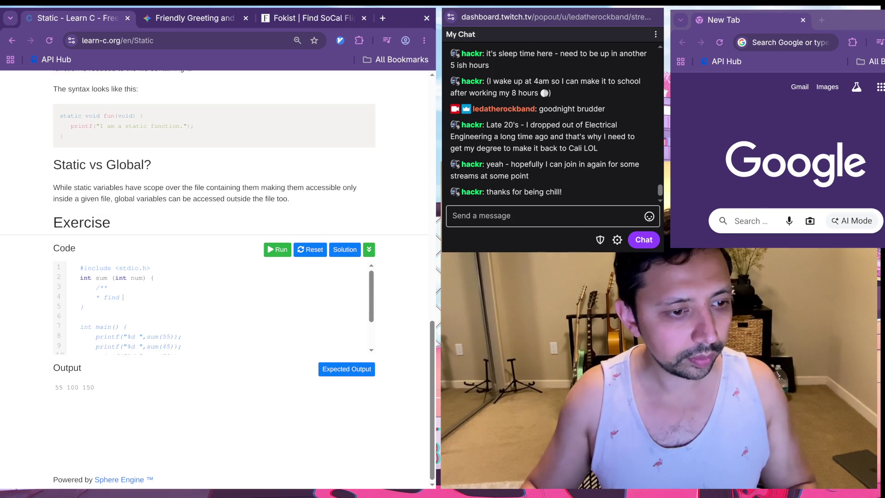
key(BackSpace)
key(BackSpace)
key(BackSpace)
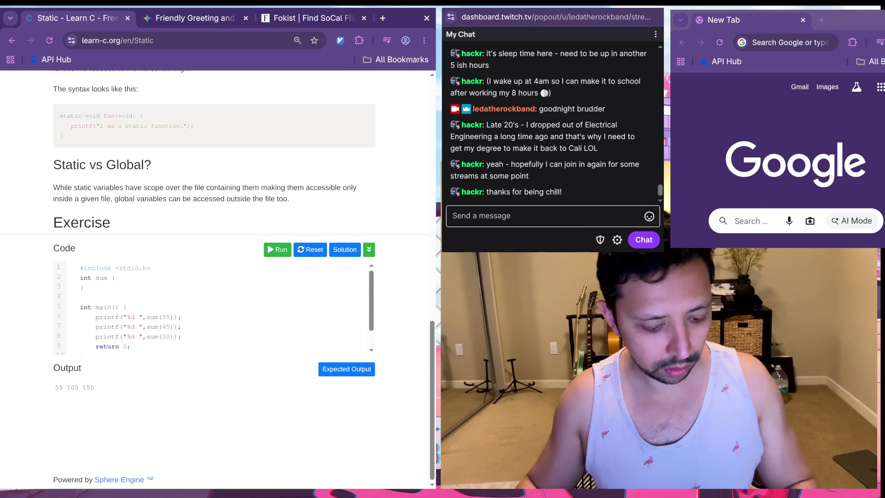
key(ctrl+z)
text(sum to n)
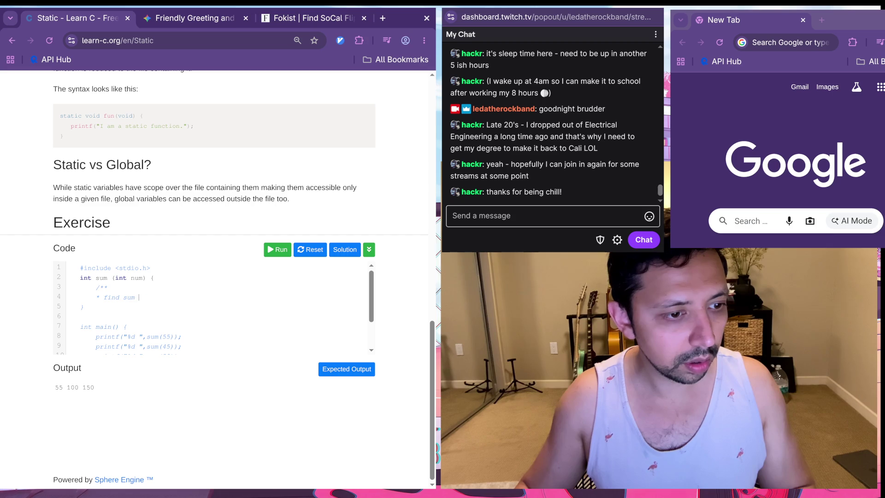
key(BackSpace)
key(BackSpace)
key(BackSpace)
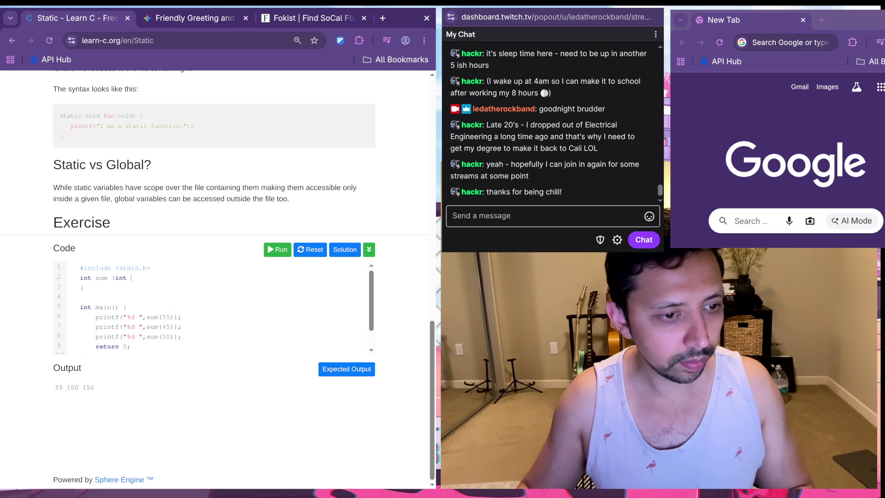
text(num)
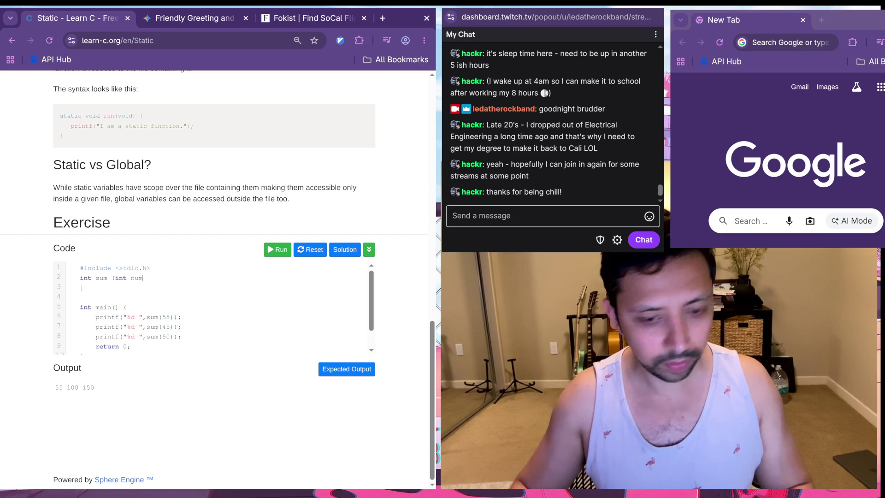
text() {)
text({)
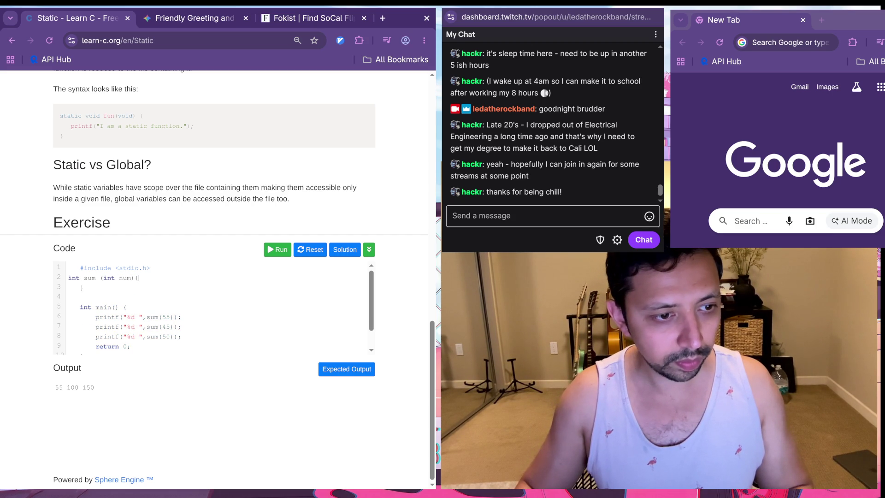
key(ctrl+z)
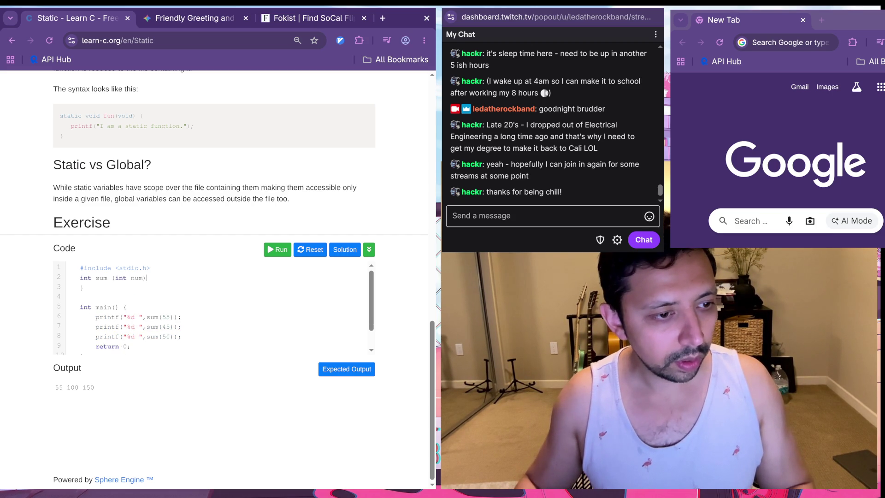
key(ctrl+v)
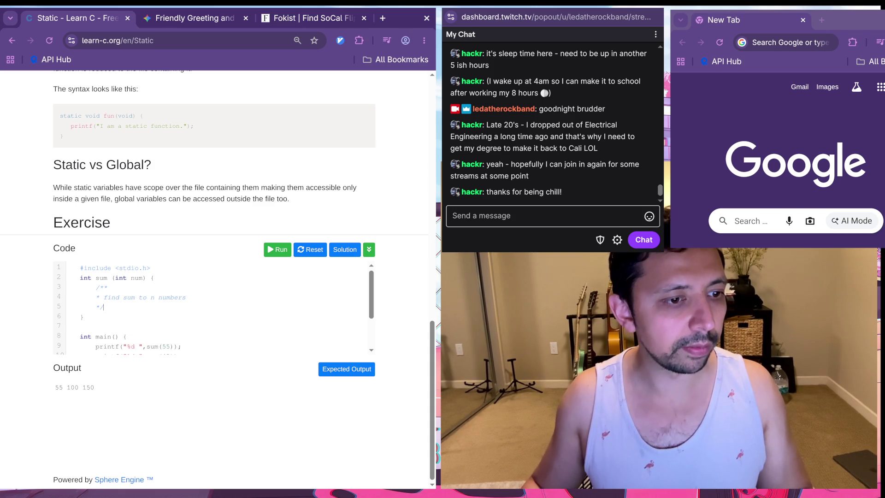
key(shift+Up)
key(shift+Up)
key(BackSpace)
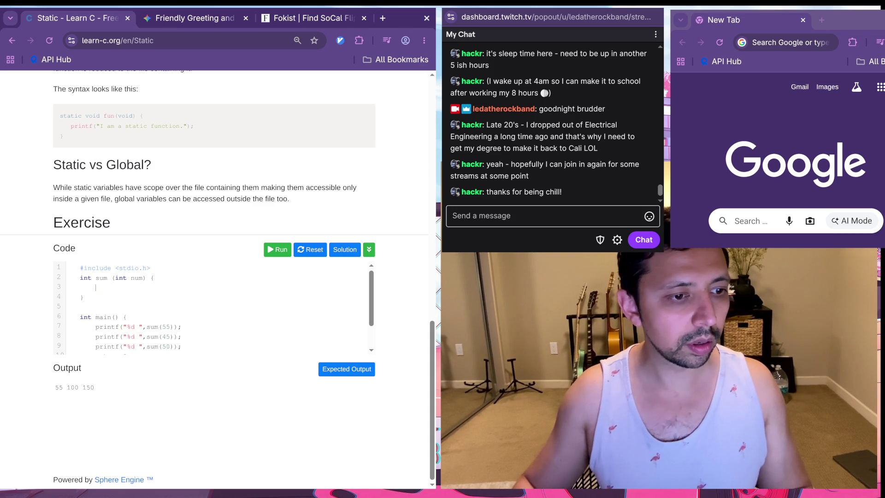
Step: Type static int total = 0;, total += num; and return total; into sum(), fixing typos
text(static int)
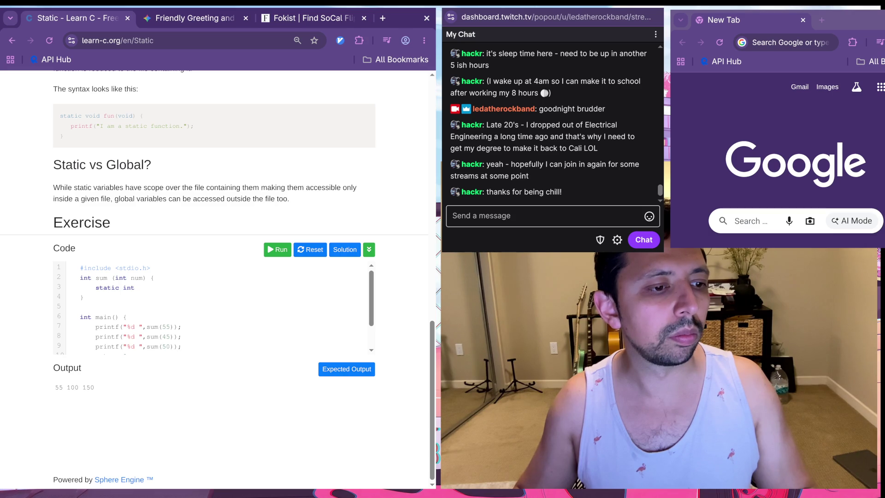
scroll(214, 152, up, 1)
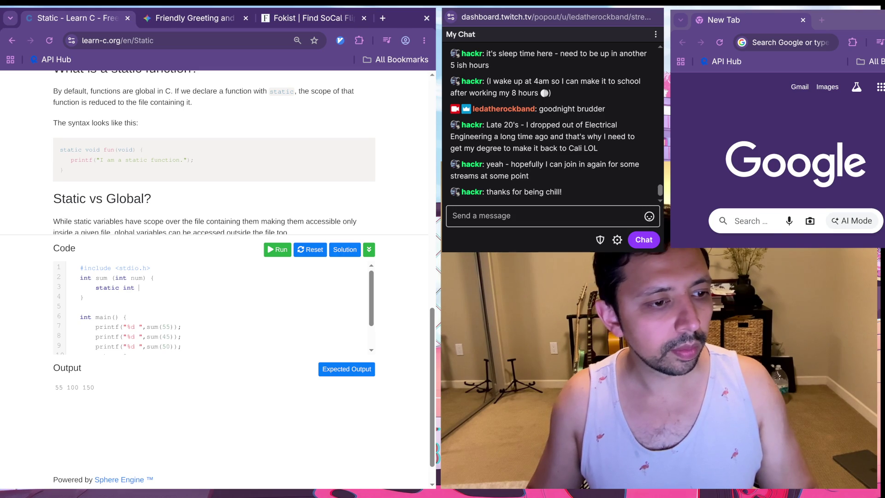
text(toal)
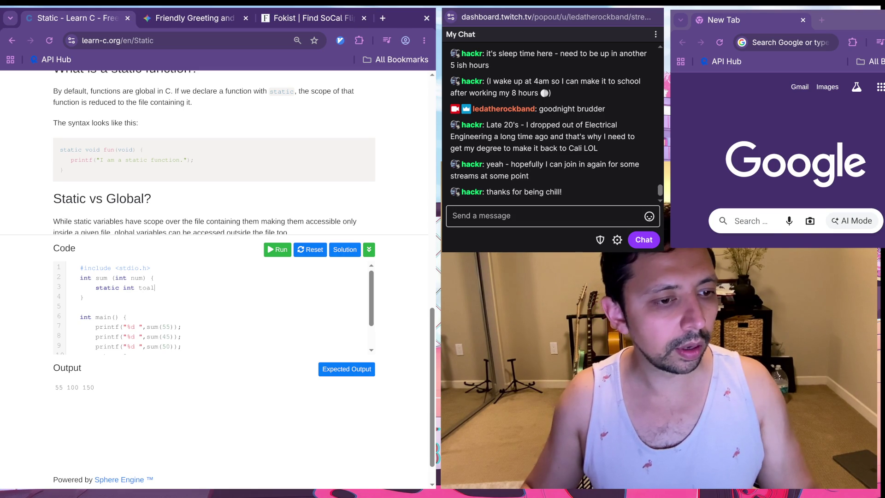
text(tal)
click(154, 278)
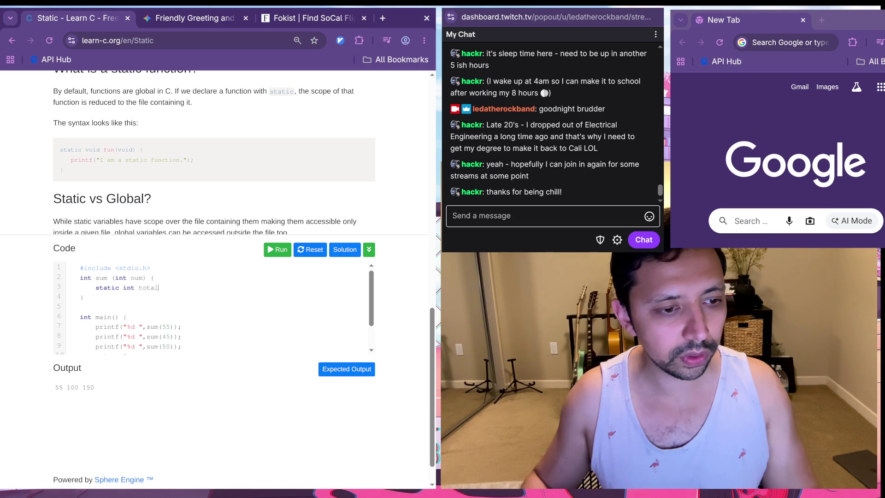
text( = 0;)
key(Return)
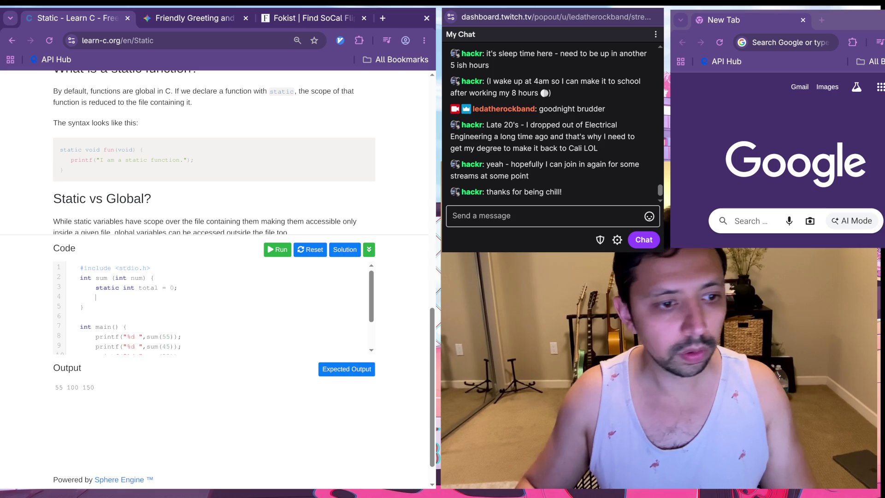
text(tal += nu)
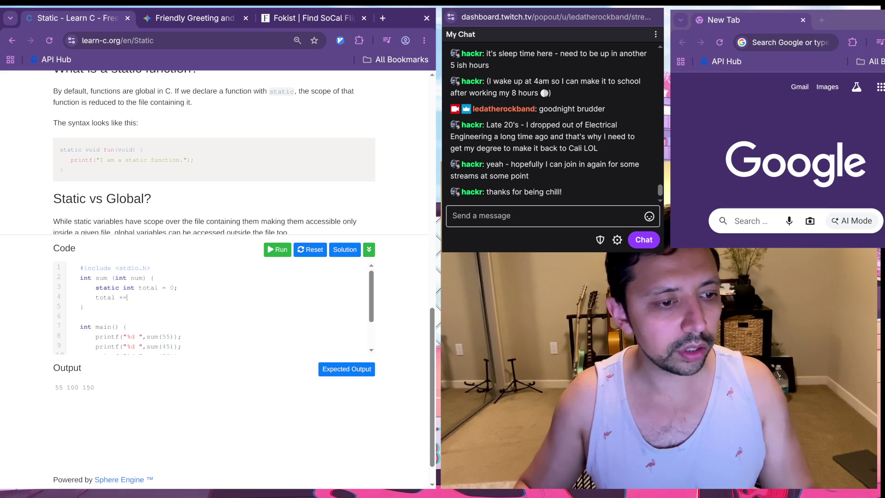
text(m;)
key(Return)
text(reutn)
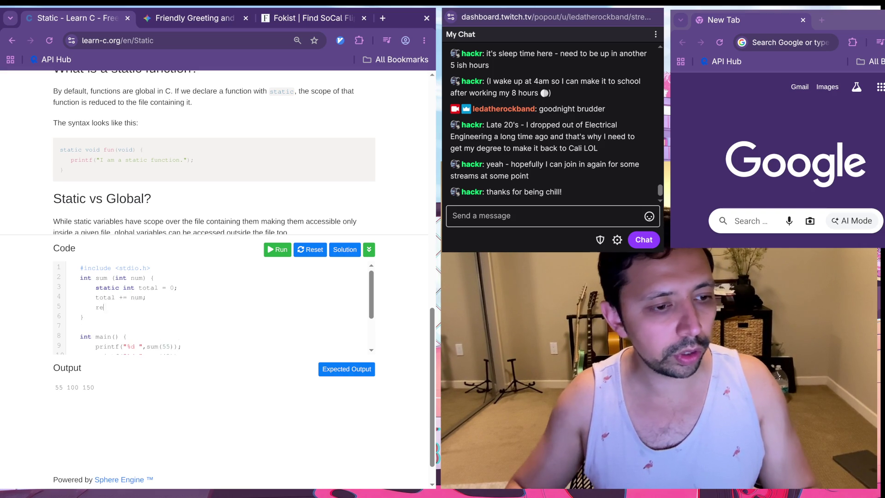
key(BackSpace)
key(BackSpace)
key(BackSpace)
text(turn total)
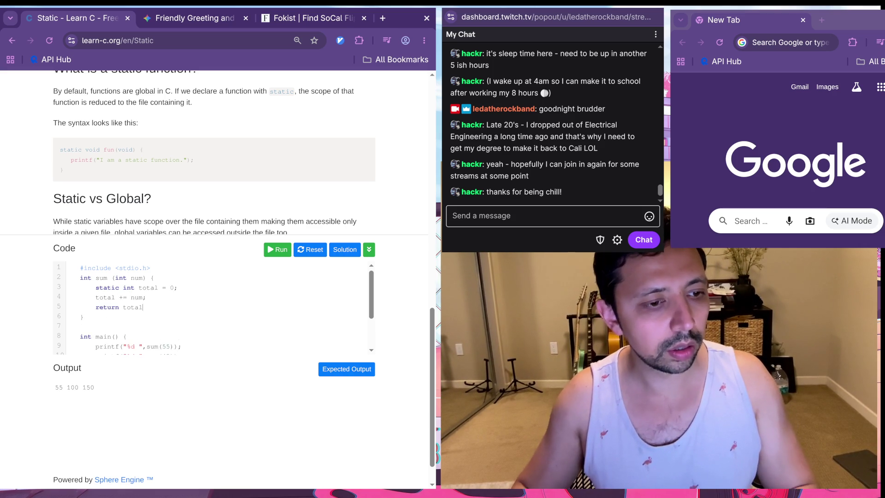
text(;)
key(Escape)
Step: Run the code with keyboard link hints, get output 55 100 150 accepted, and continue to Pointers
key(f)
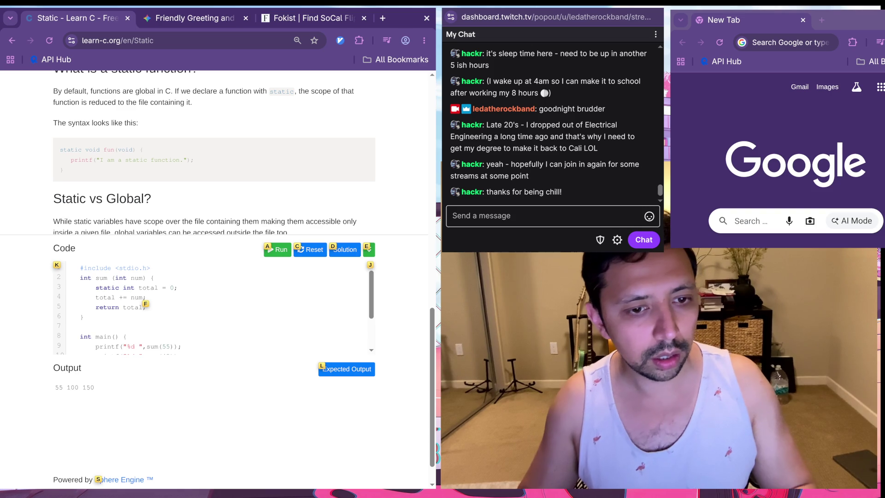
key(a)
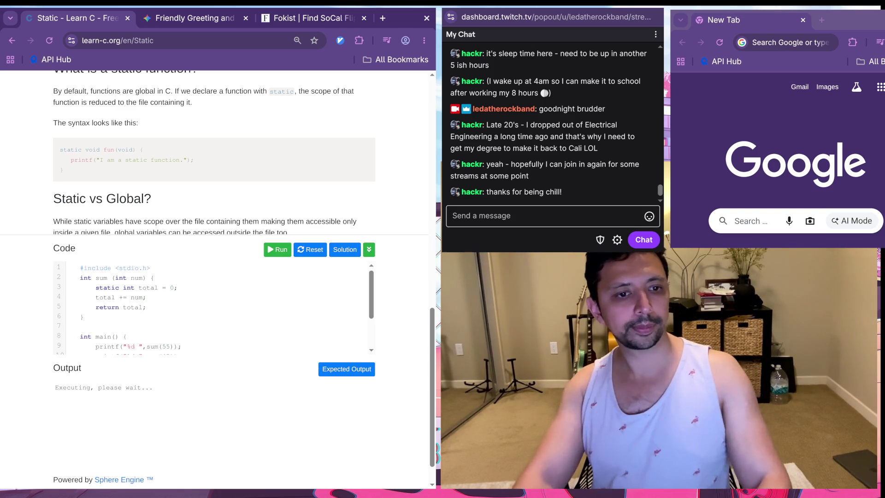
key(f)
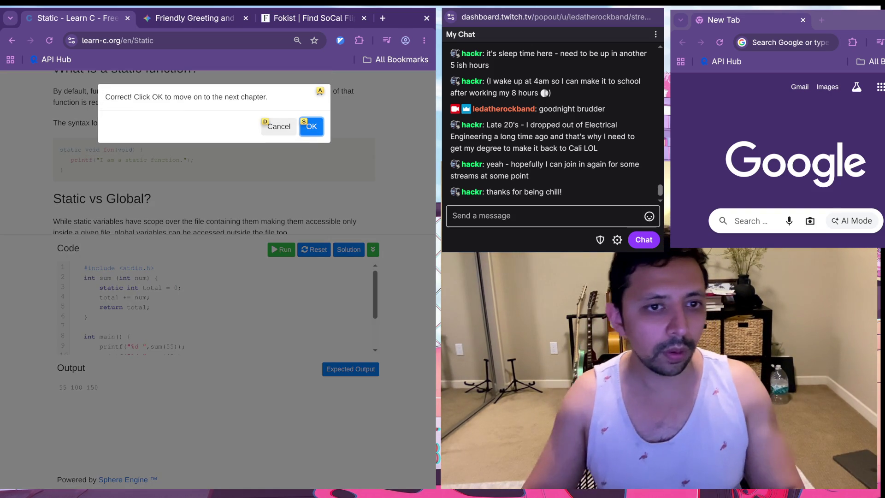
key(s)
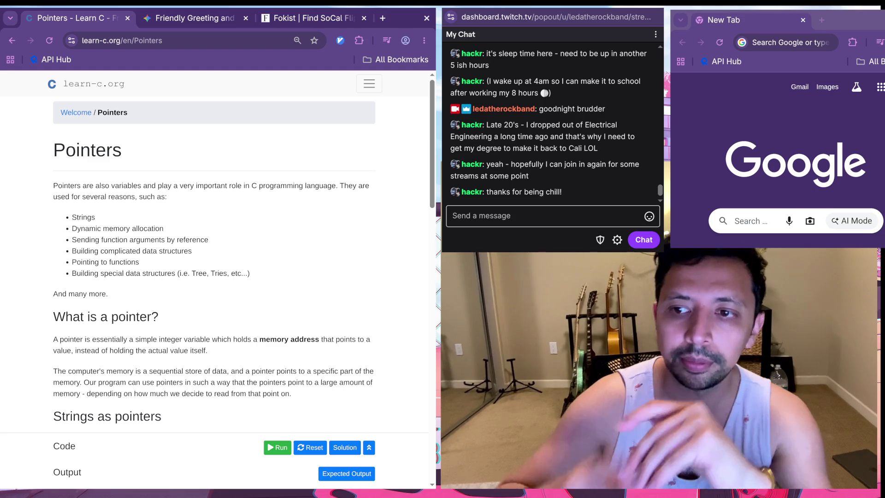
Step: Paste the Sonic Breaks jungle mix YouTube link into the second browser window and play it
scroll(217, 254, down, 1)
scroll(217, 254, down, 2)
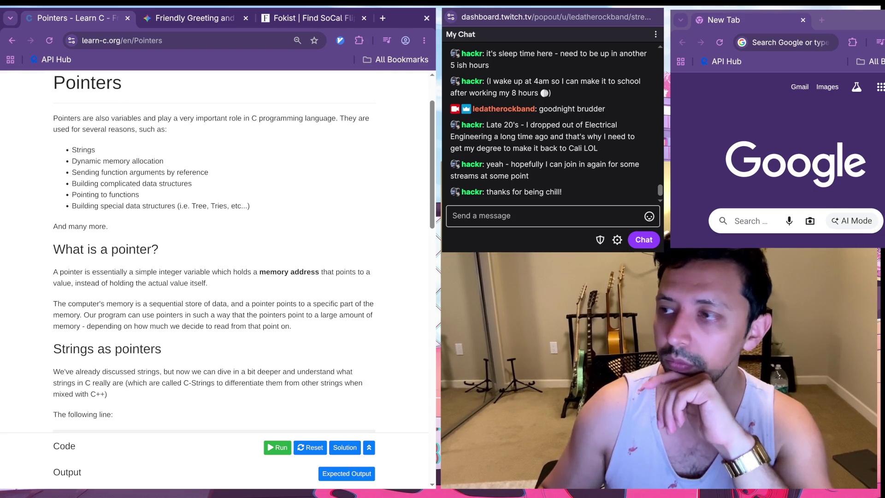
click(756, 42)
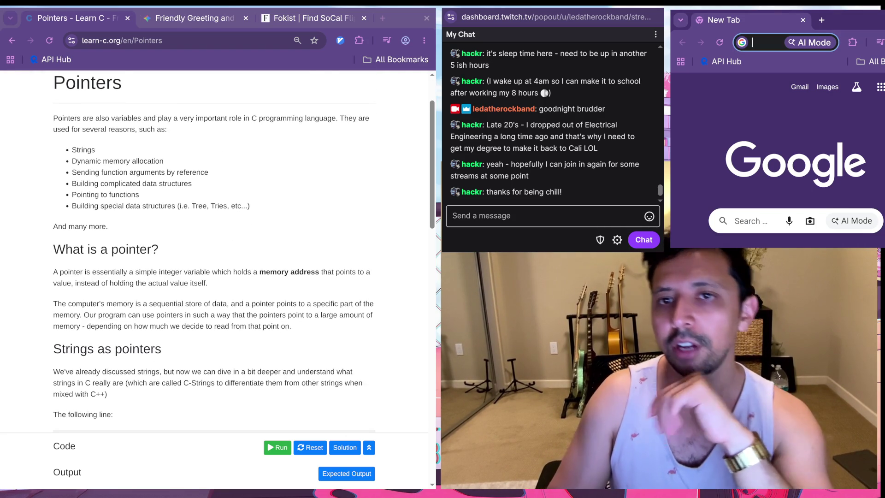
text(c)
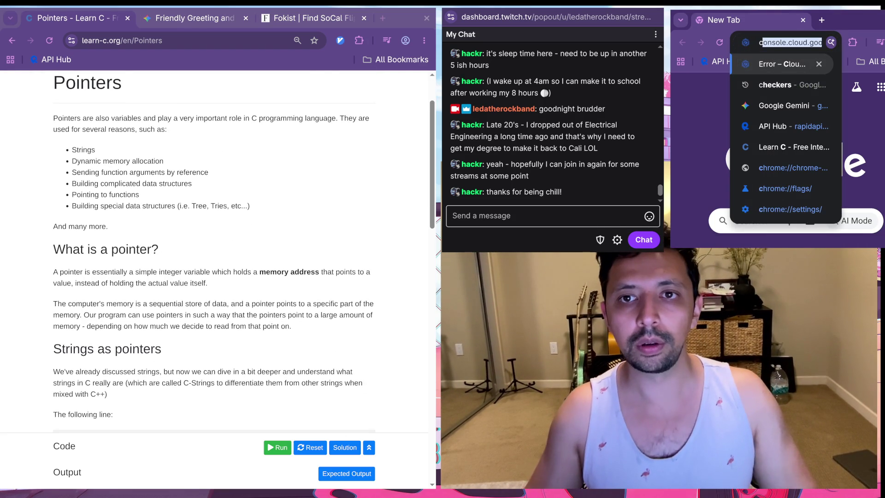
key(Escape)
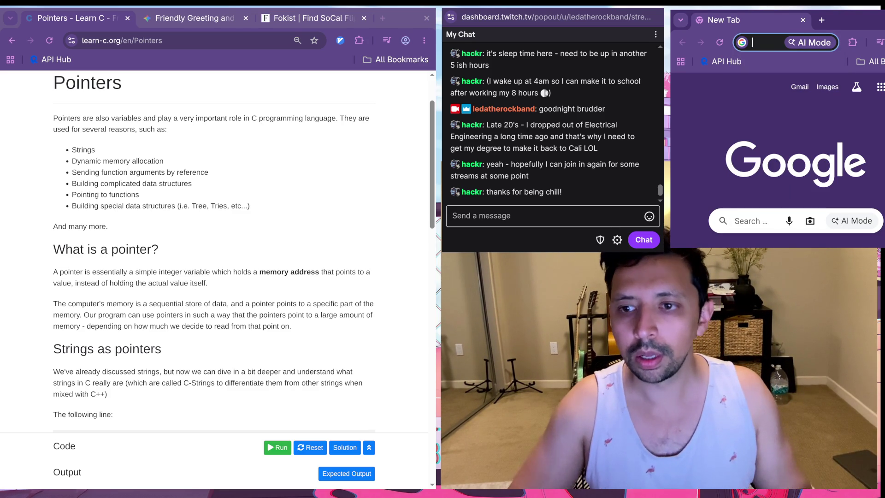
key(alt+Tab)
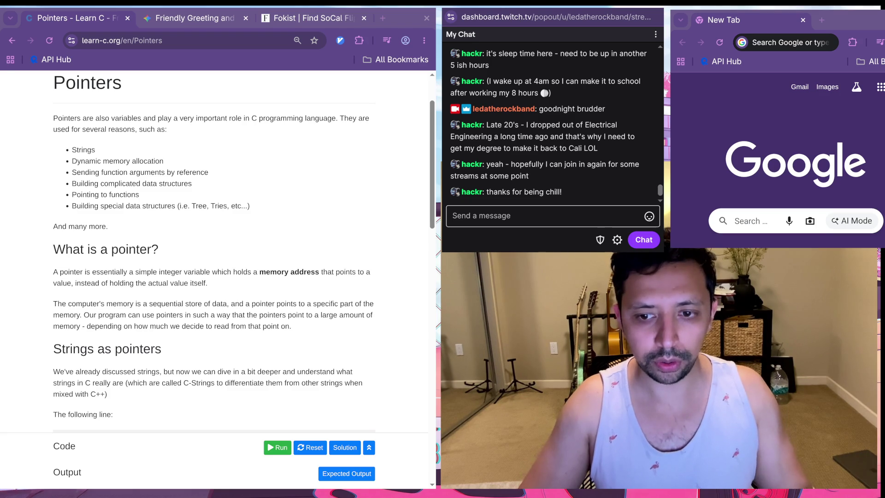
key(alt+Tab)
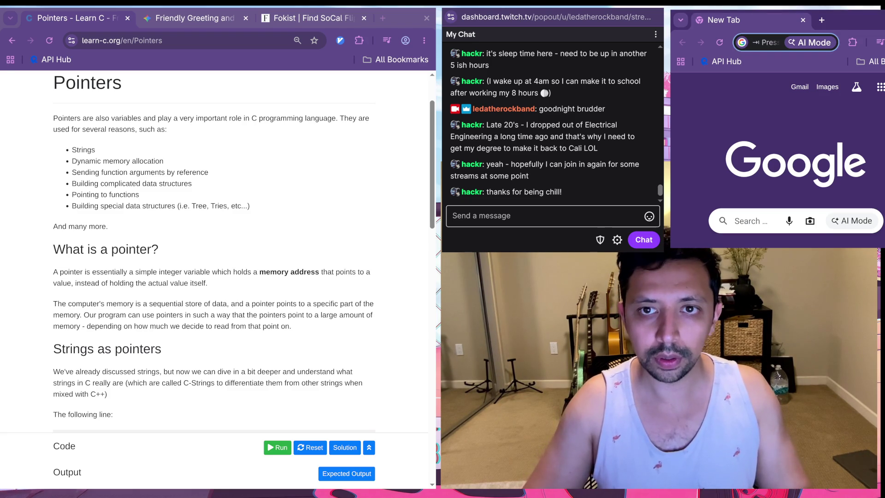
key(ctrl+v)
key(Return)
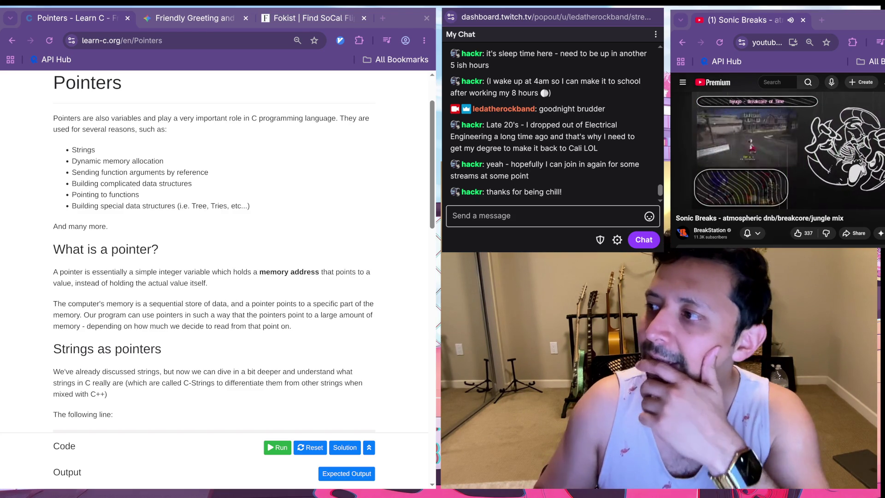
Step: Zoom the YouTube Sonic Breaks page out to 25% and dismiss the ad
key(alt+Tab)
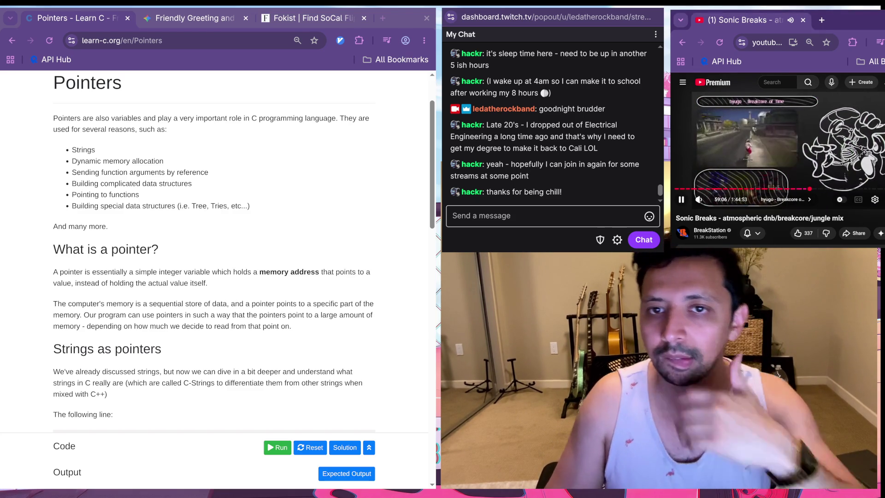
key(ctrl+minus)
key(ctrl+minus)
key(ctrl+minus)
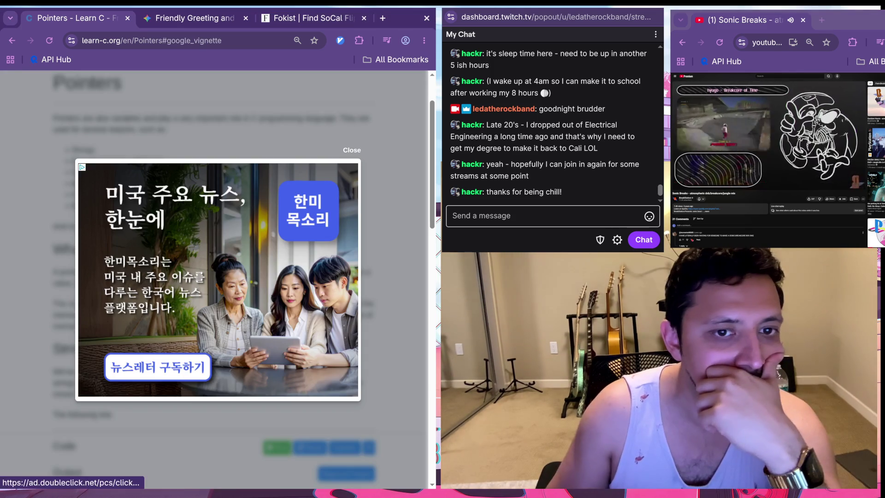
click(349, 148)
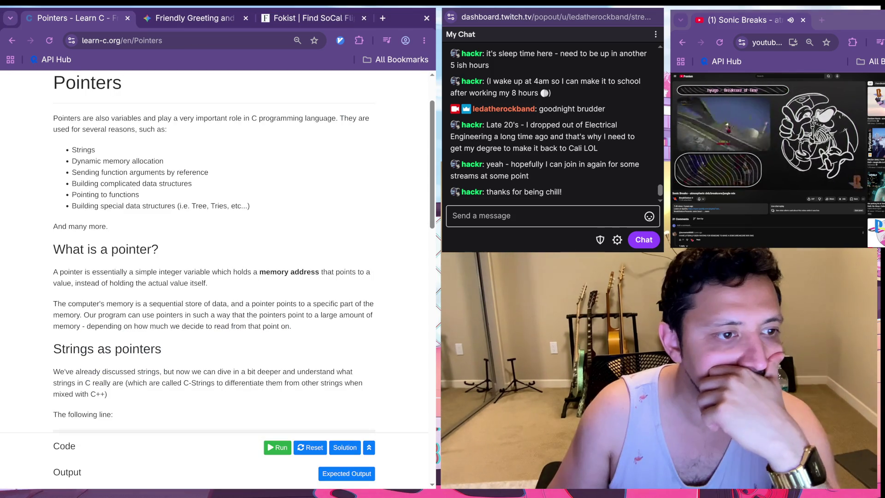
Step: Scroll the Pointers lesson past Strings as pointers and Dereferencing to the pointer_to_n Exercise
scroll(217, 254, down, 2)
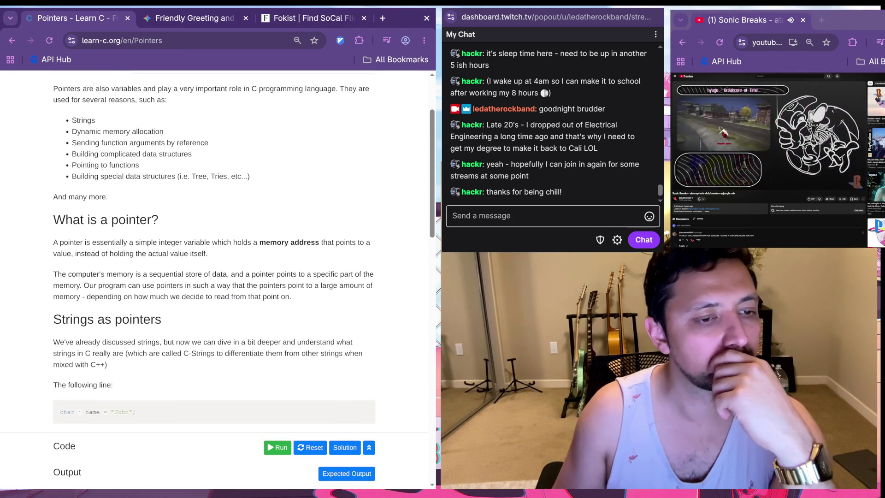
scroll(217, 254, down, 1)
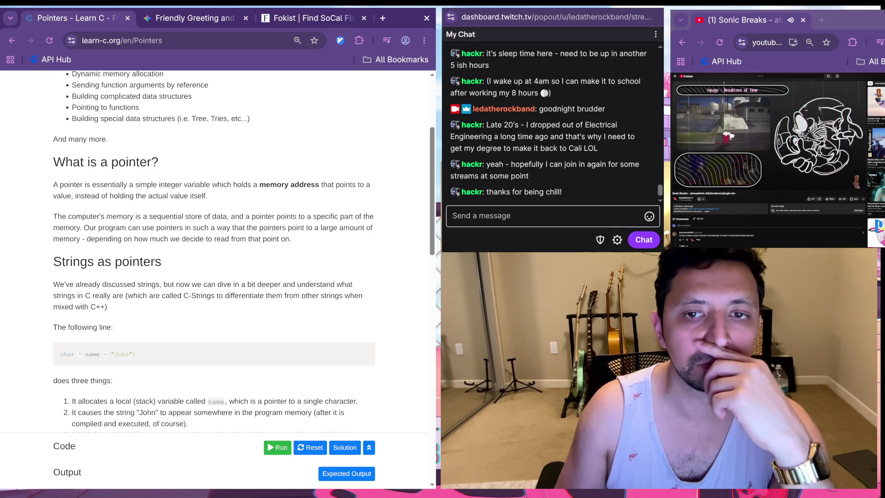
scroll(217, 254, down, 1)
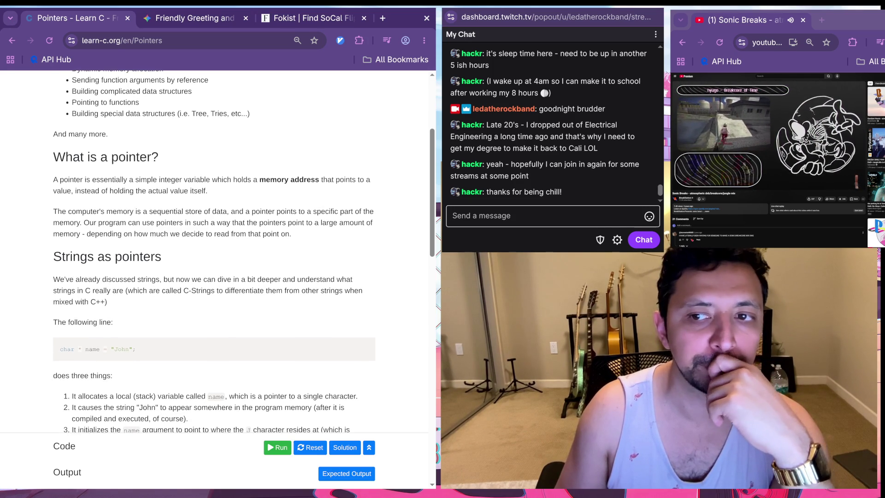
scroll(217, 254, up, 1)
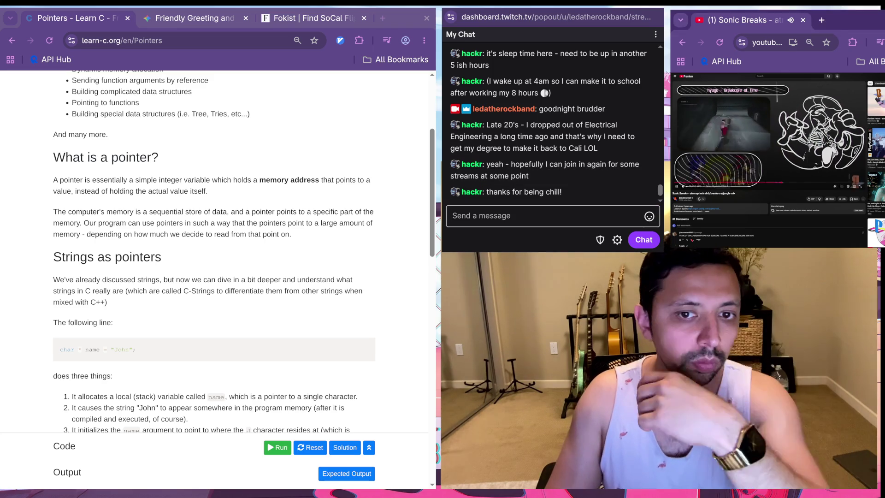
key(alt+Tab)
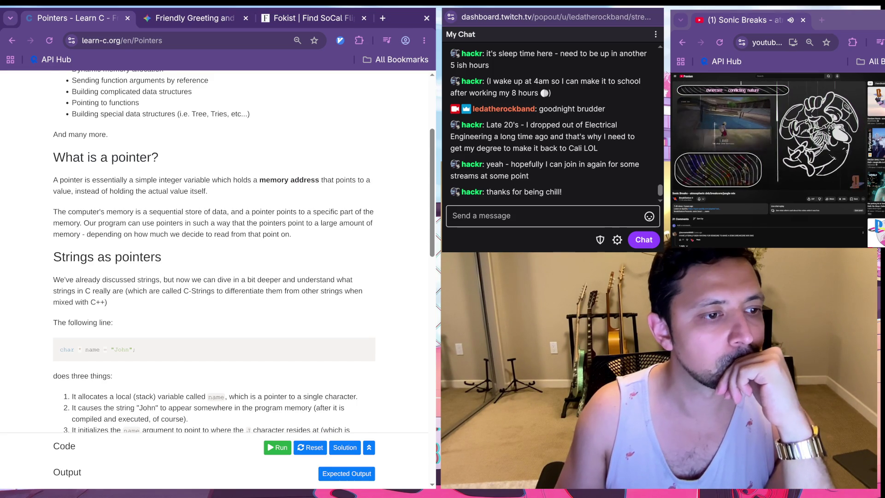
scroll(217, 252, down, 2)
scroll(216, 251, down, 3)
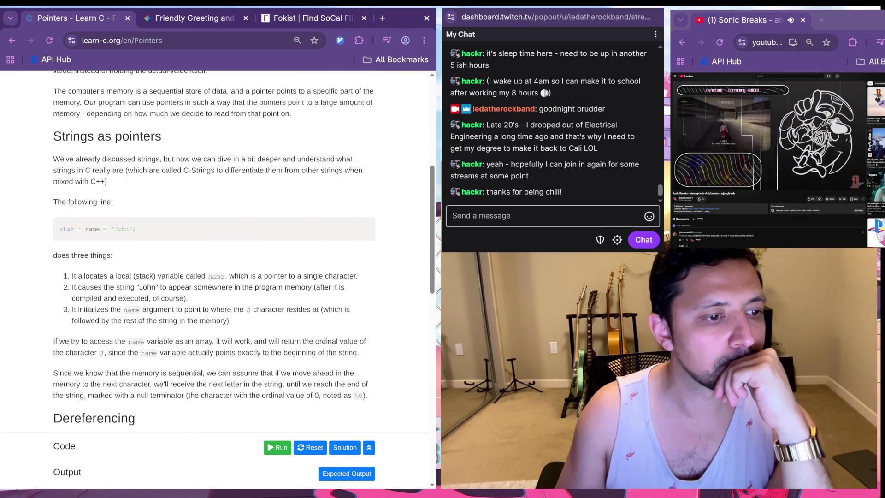
scroll(216, 251, down, 5)
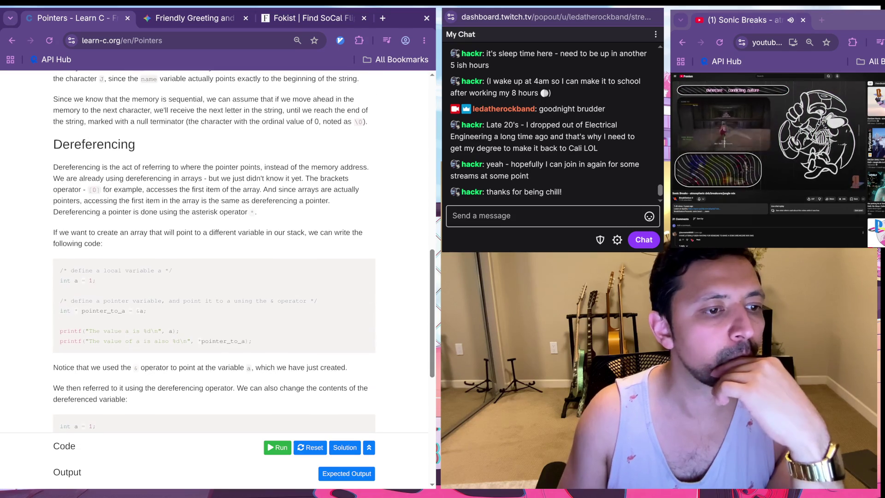
scroll(217, 252, down, 5)
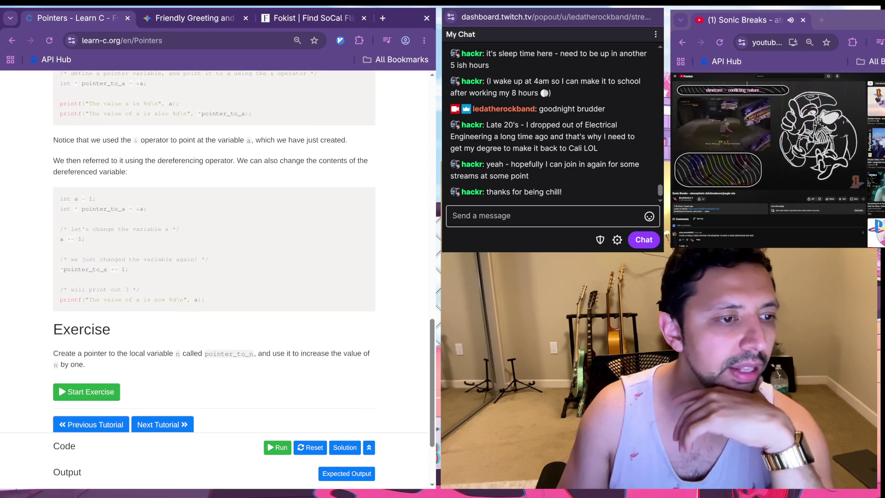
scroll(217, 251, down, 2)
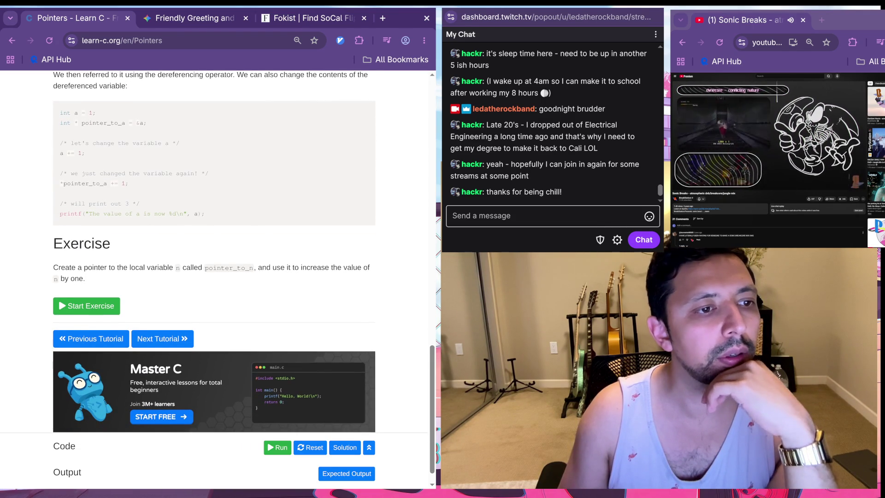
click(86, 285)
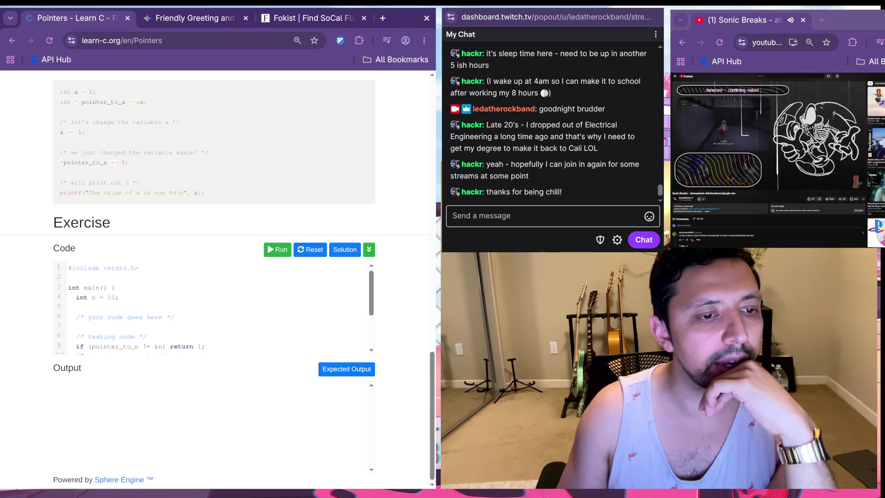
scroll(212, 306, down, 3)
scroll(212, 306, up, 2)
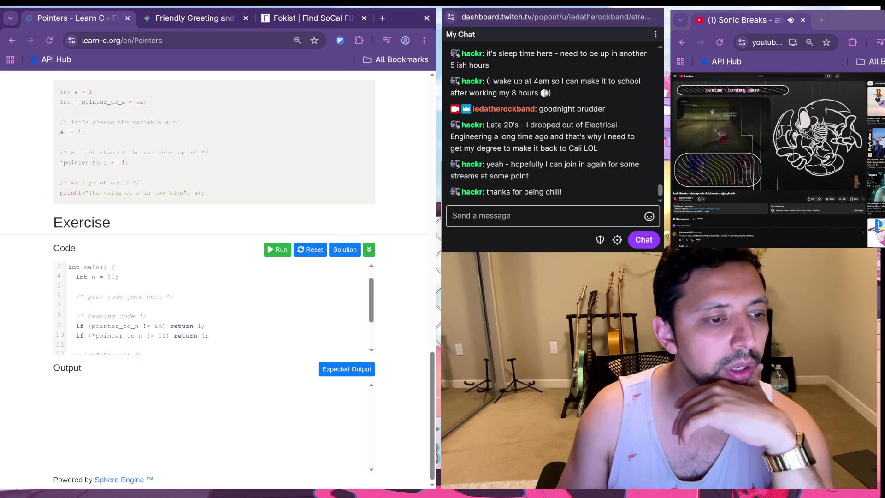
scroll(212, 306, down, 1)
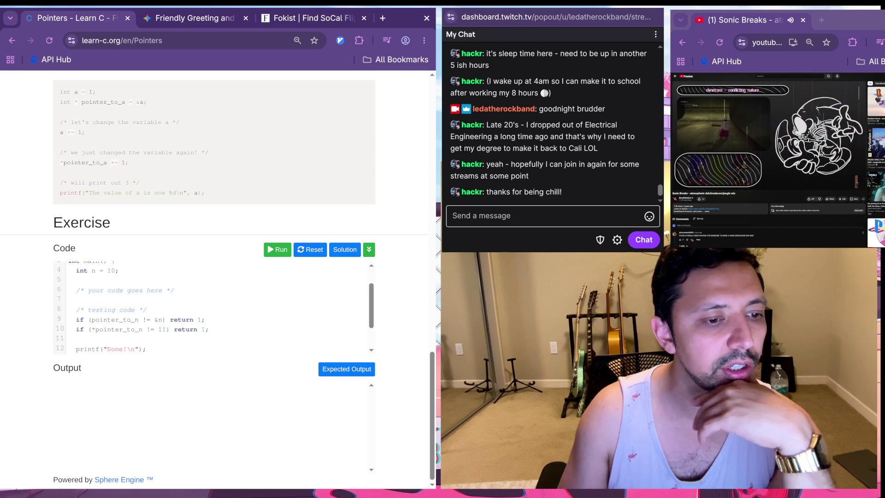
scroll(212, 307, down, 2)
scroll(212, 307, up, 4)
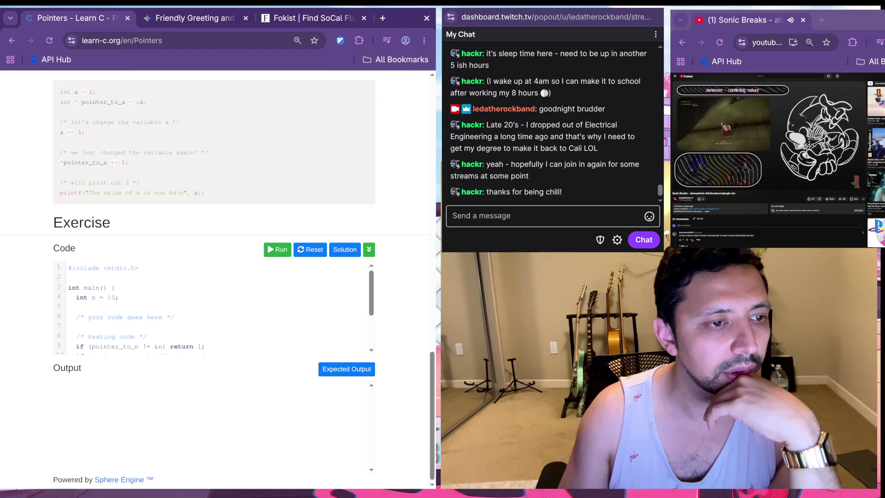
scroll(214, 152, up, 10)
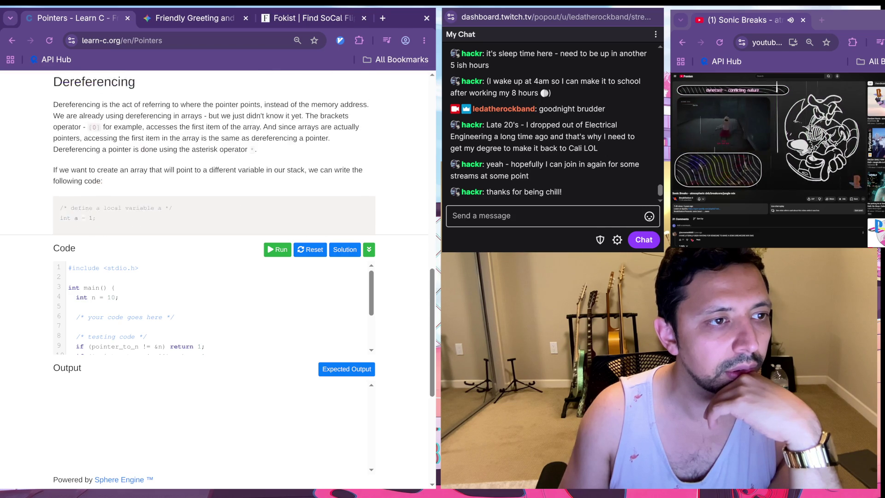
scroll(214, 152, up, 3)
scroll(215, 152, down, 8)
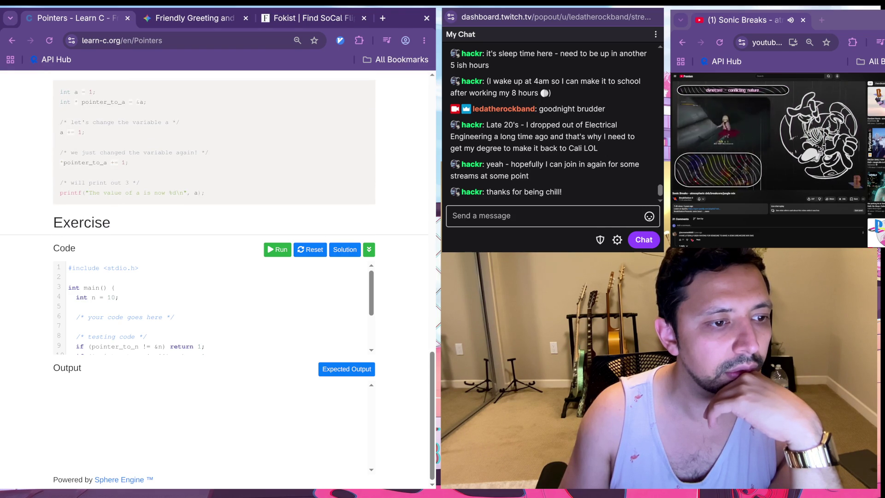
scroll(215, 153, up, 5)
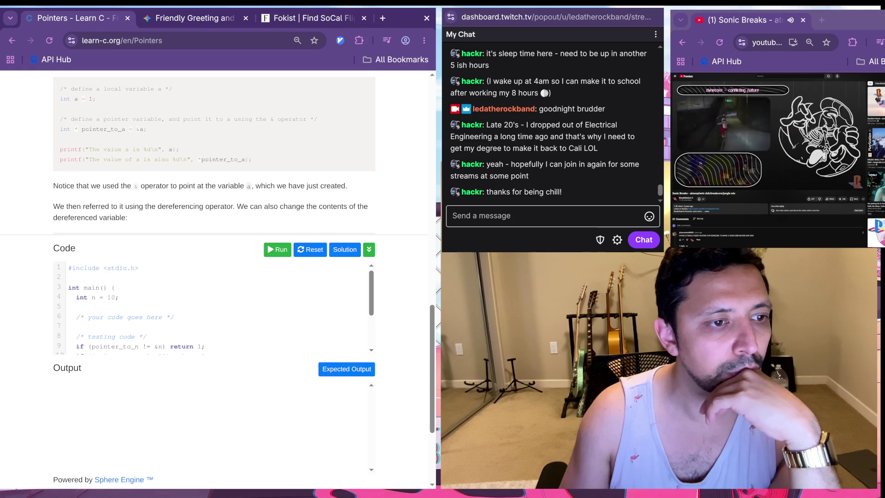
scroll(215, 152, down, 5)
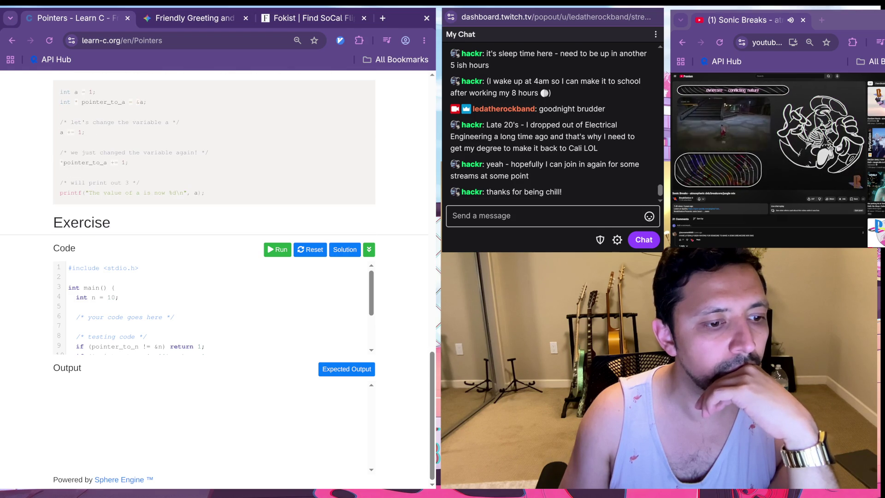
scroll(217, 309, down, 1)
scroll(217, 307, down, 2)
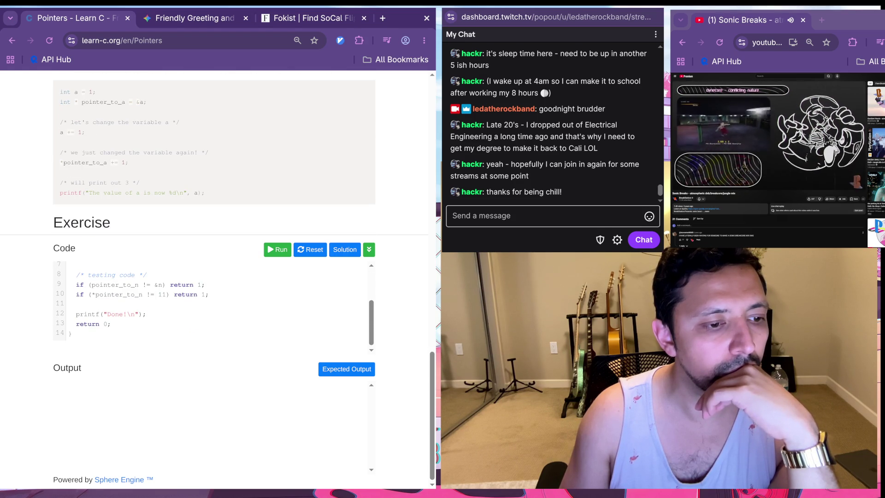
scroll(214, 306, up, 2)
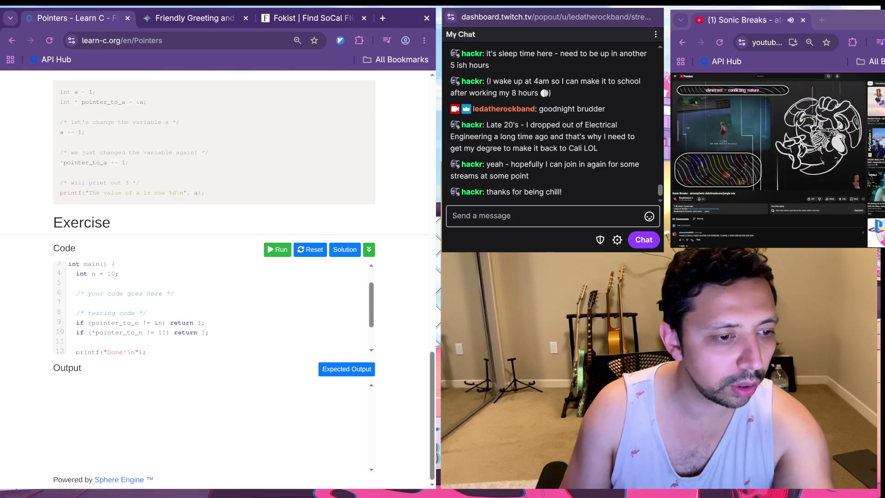
scroll(214, 307, up, 1)
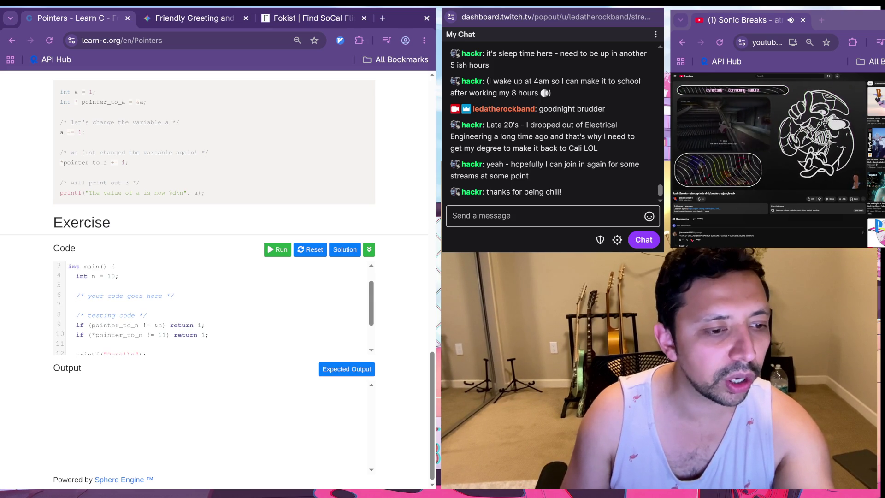
key(shift+Left)
key(shift+Left)
key(shift+Left)
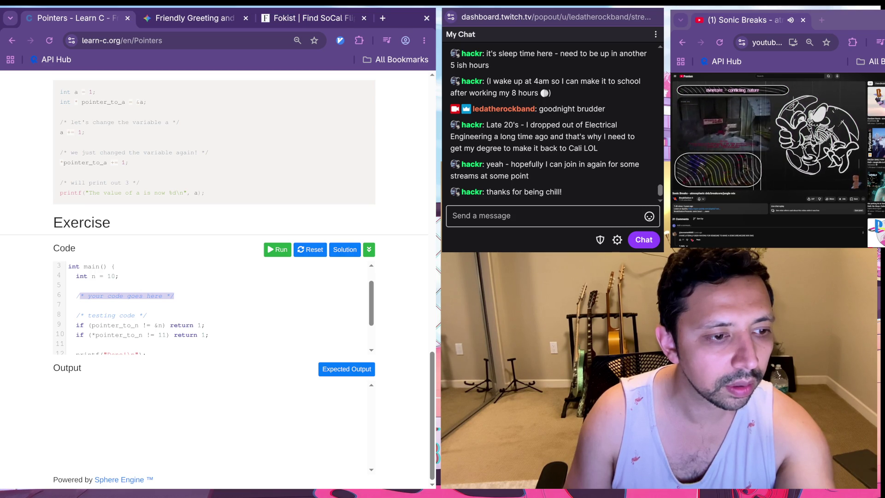
Step: Replace the placeholder comment with 'pointer_to_n *int = &n;' and start an indented line
key(BackSpace)
key(BackSpace)
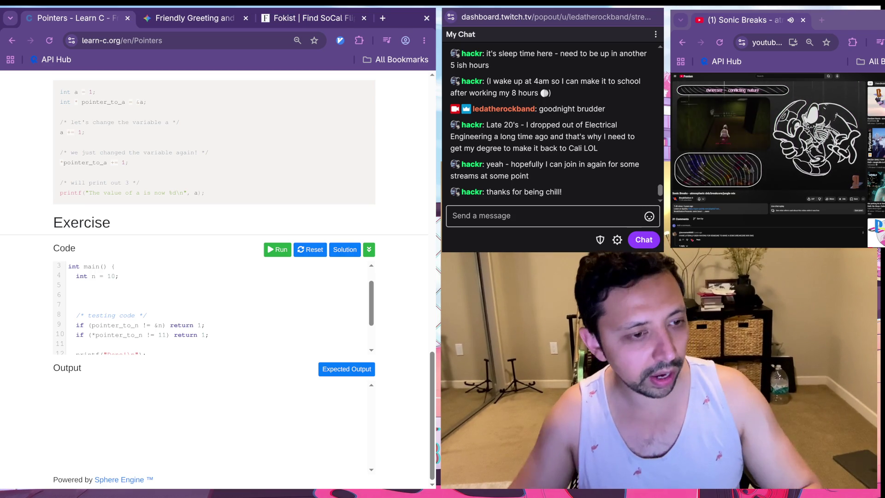
text(pointer_to_n )
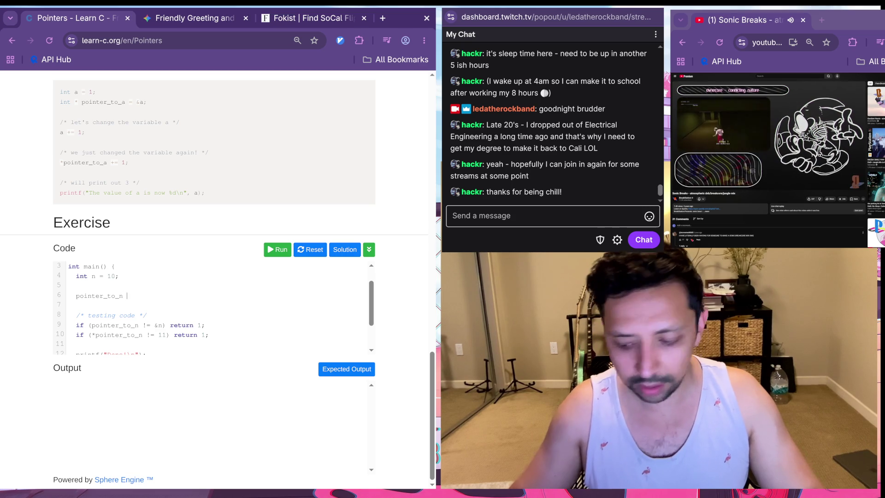
text(*int )
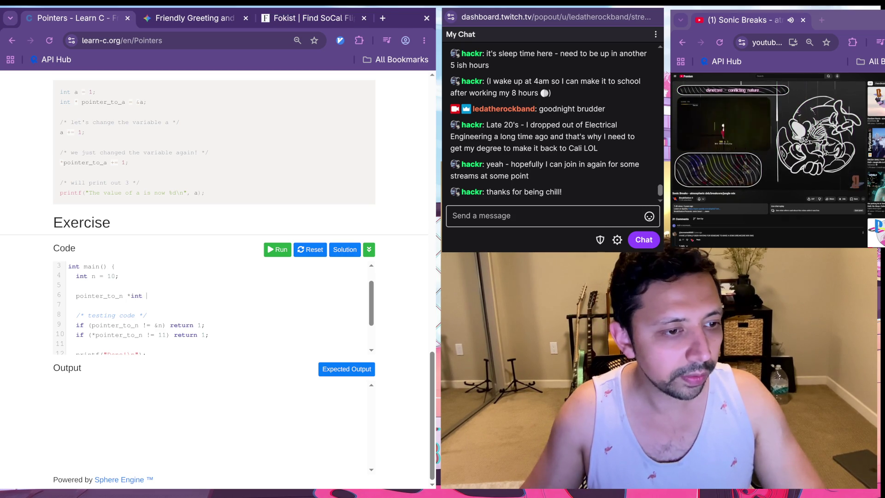
text(= &)
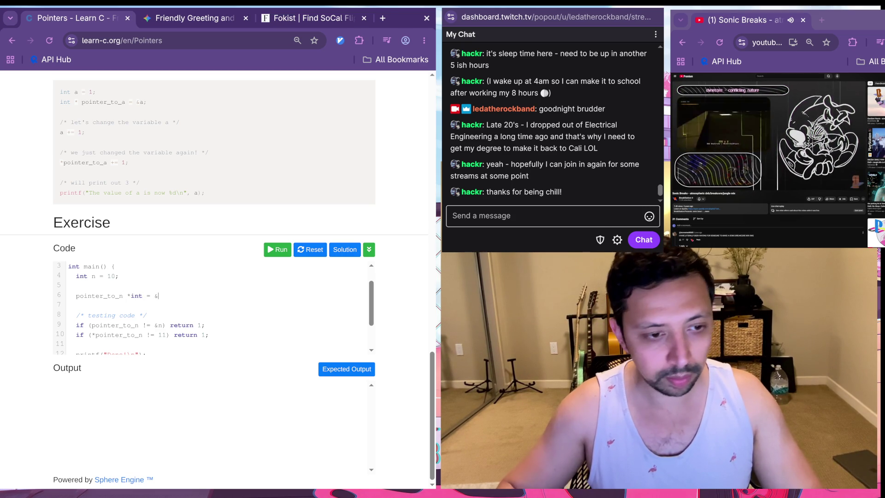
text(n;)
key(Return)
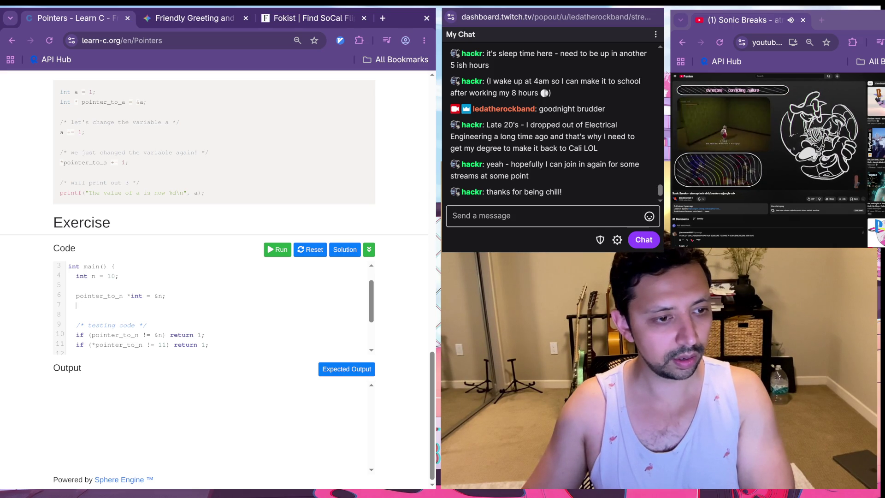
key(Tab)
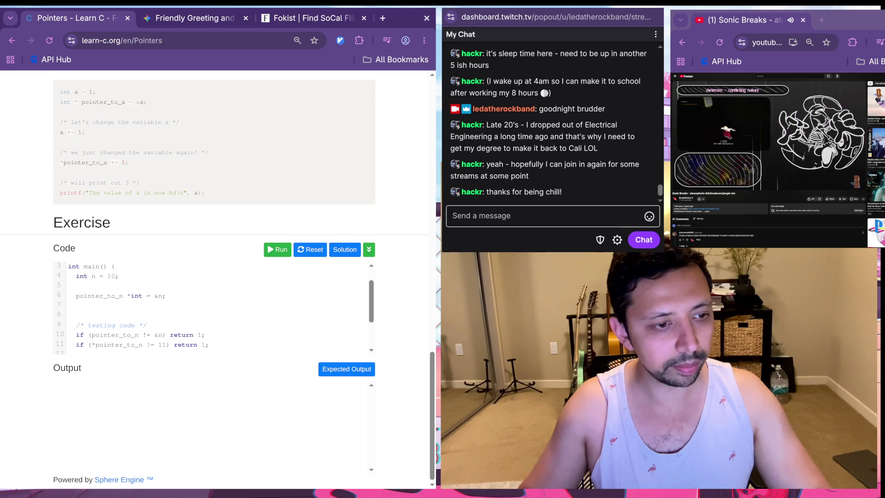
Step: Write '*pointer_to_n++' on line 7 and run the exercise code
text(ointer_to_n)
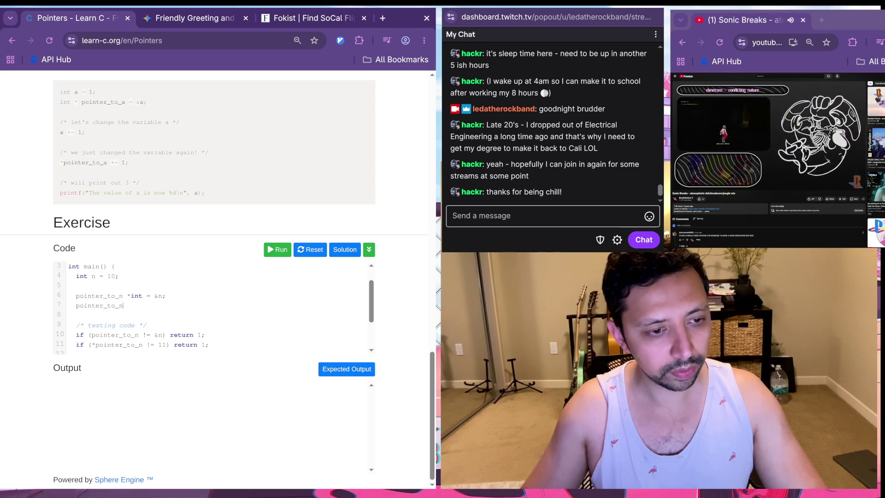
click(88, 306)
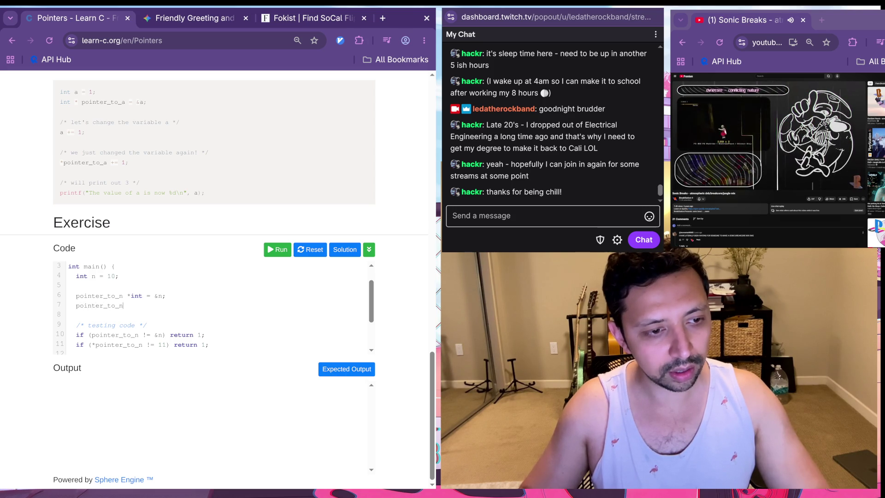
click(111, 305)
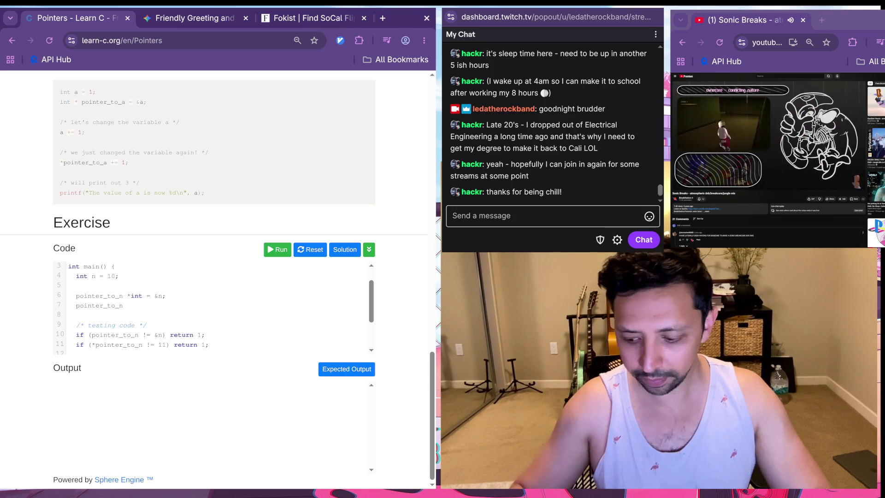
text(&)
click(88, 306)
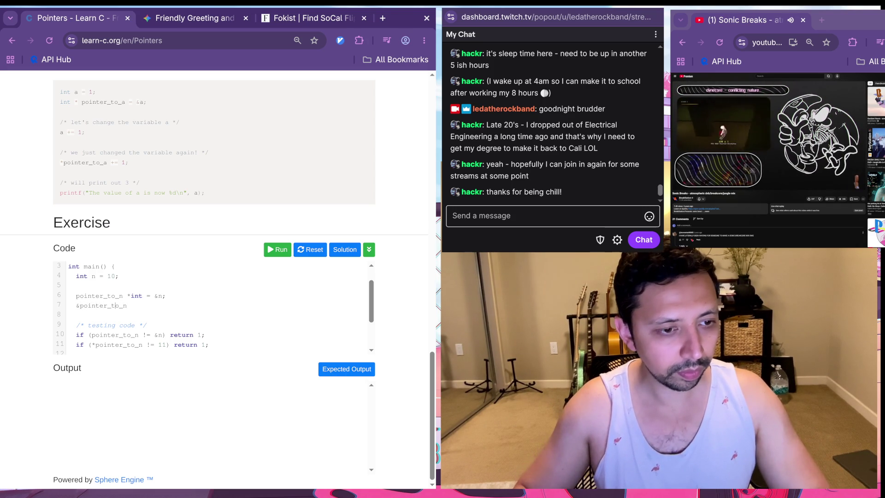
text(++)
key(Home)
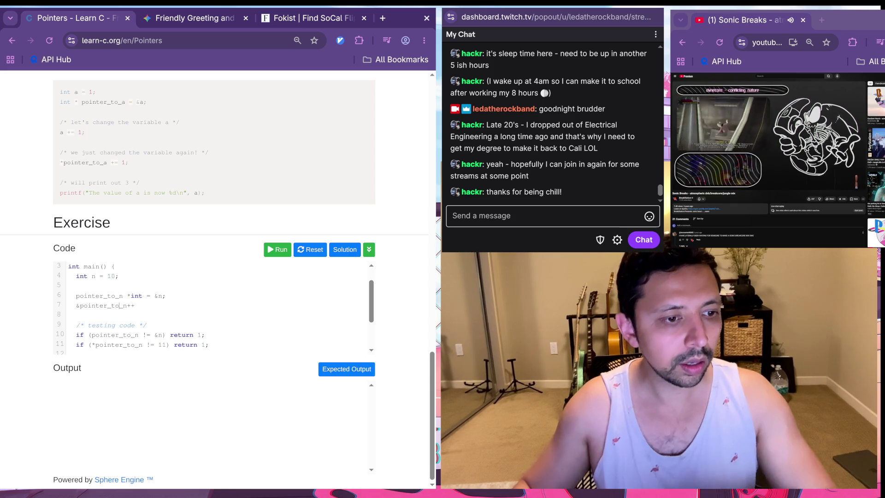
key(Delete)
text(*)
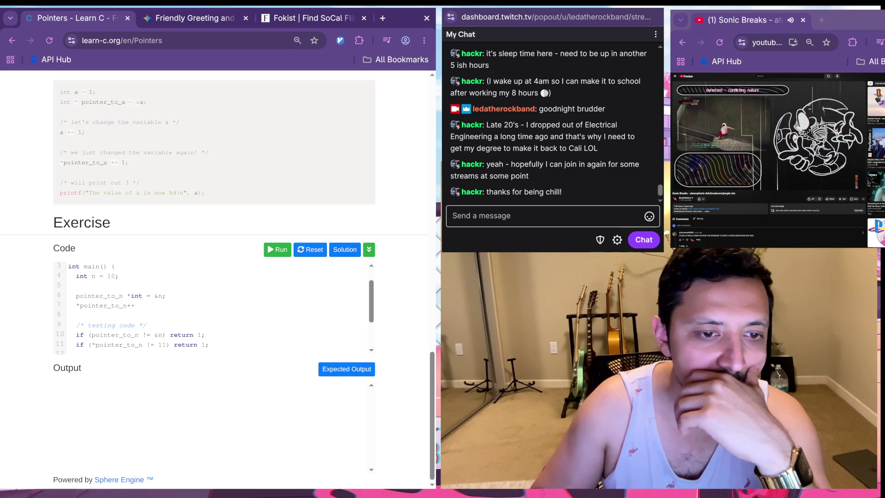
click(278, 249)
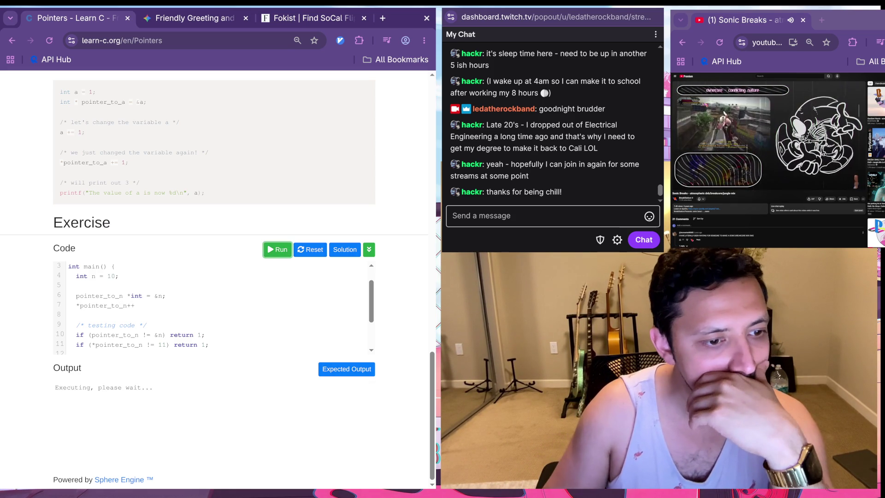
Step: End line 7 with a semicolon and rerun, getting 'pointer_to_n was not declared' errors
click(135, 305)
text(;)
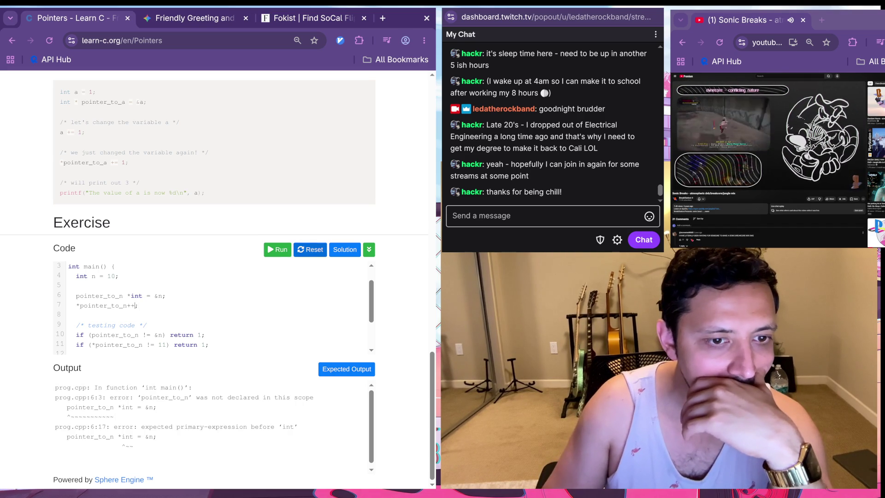
click(277, 249)
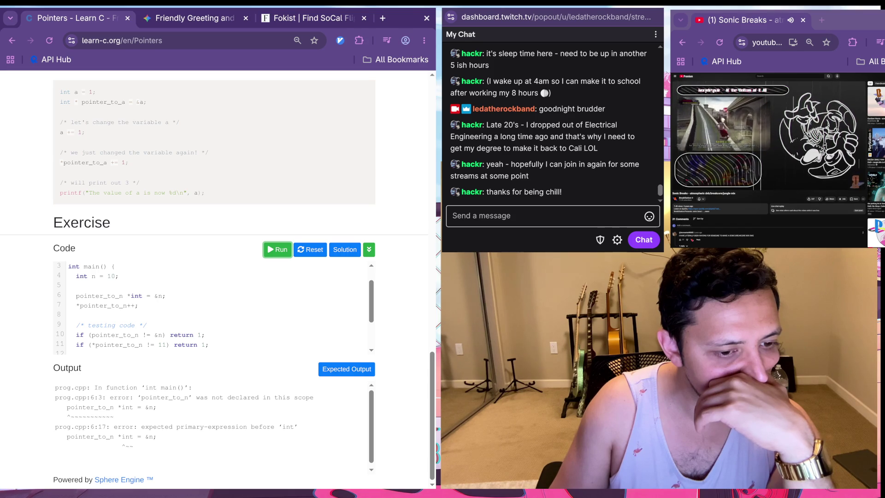
Step: Correct line 6 to declare 'int *pointer_to_n = &n;'
click(120, 296)
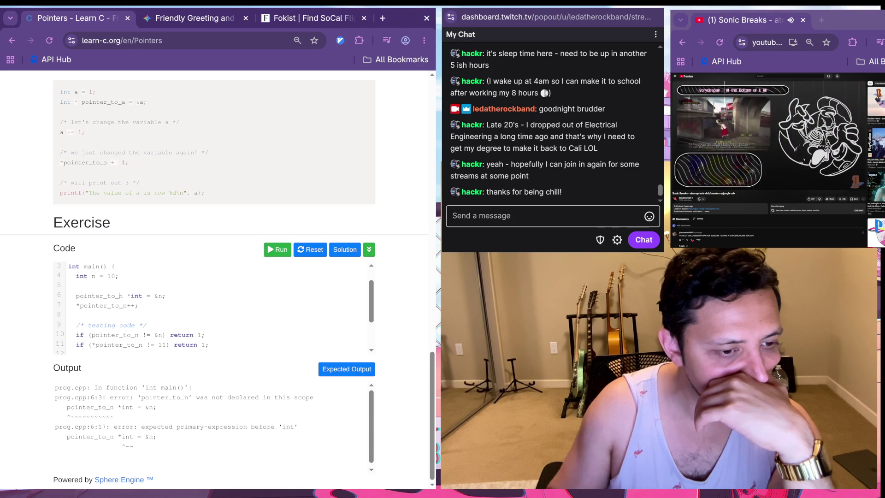
key(BackSpace)
key(BackSpace)
key(BackSpace)
key(BackSpace)
key(BackSpace)
key(BackSpace)
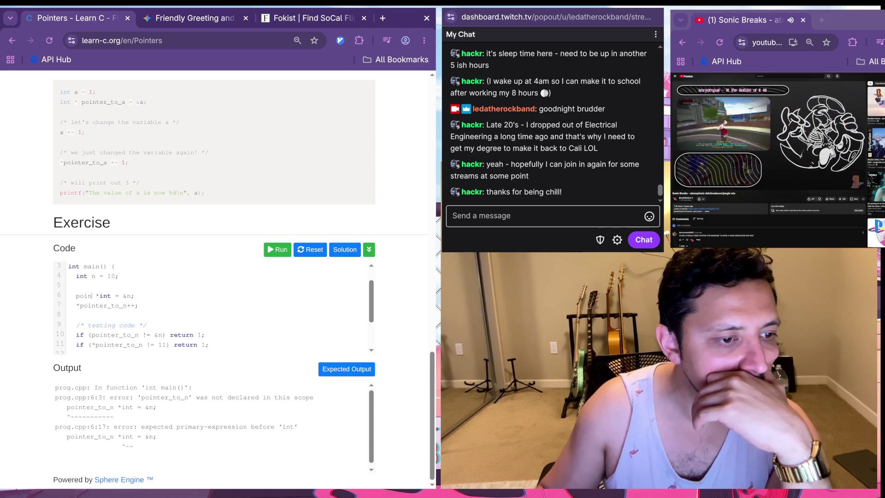
key(Delete)
key(Delete)
key(Right)
key(Right)
key(Right)
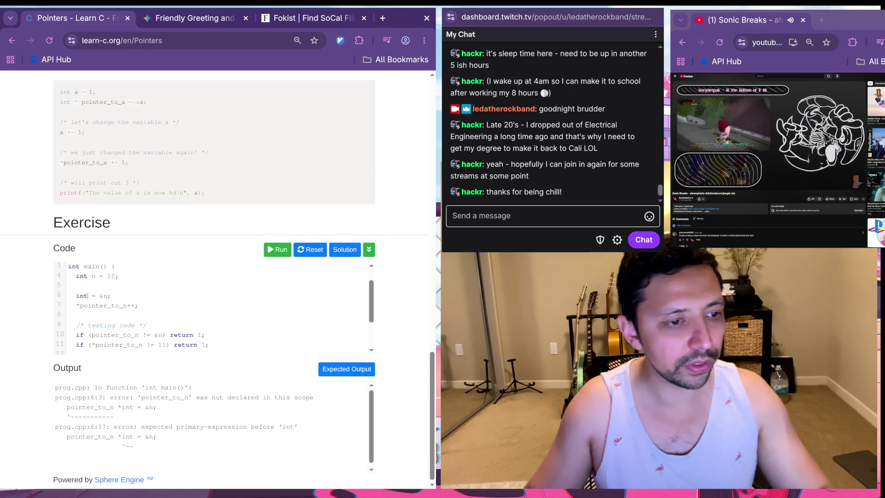
text(*pointer_to)
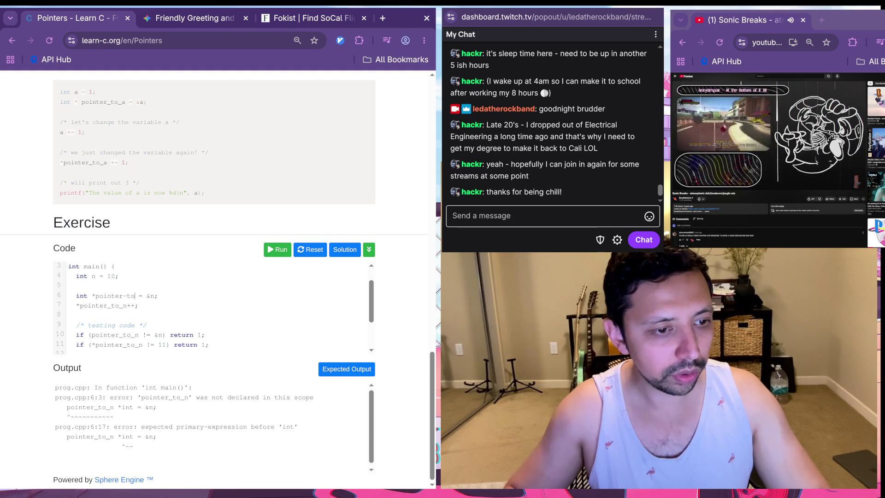
text(_n)
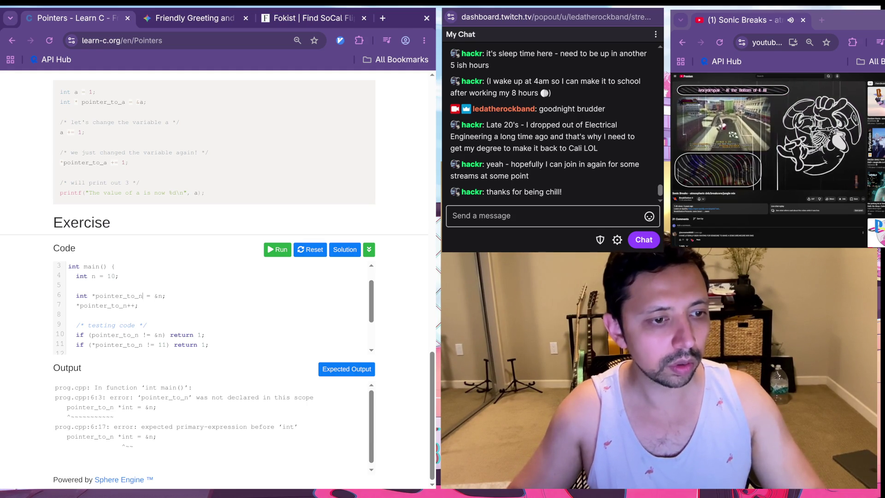
Step: Rerun the corrected code, which hangs on Executing, and select all the exercise code
click(127, 305)
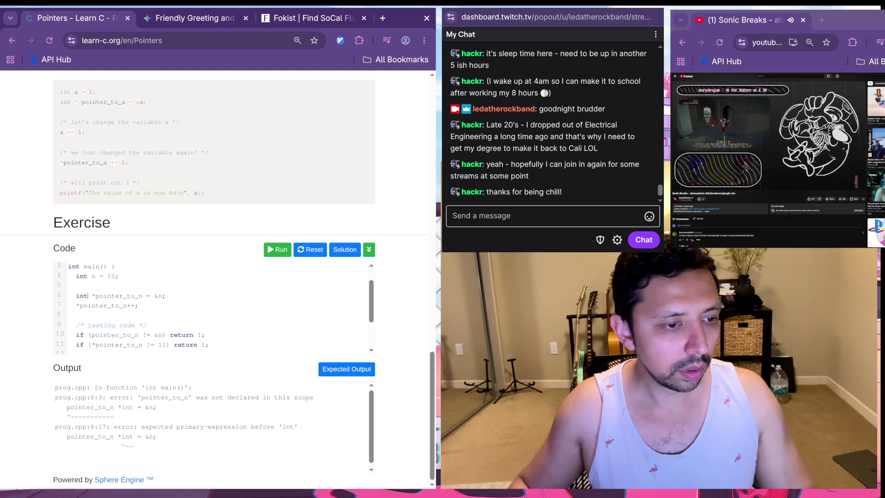
click(277, 249)
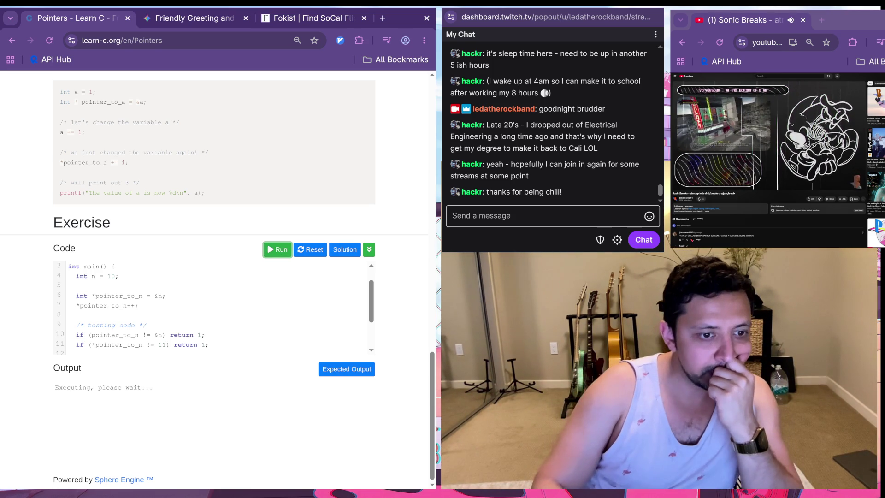
scroll(212, 307, down, 2)
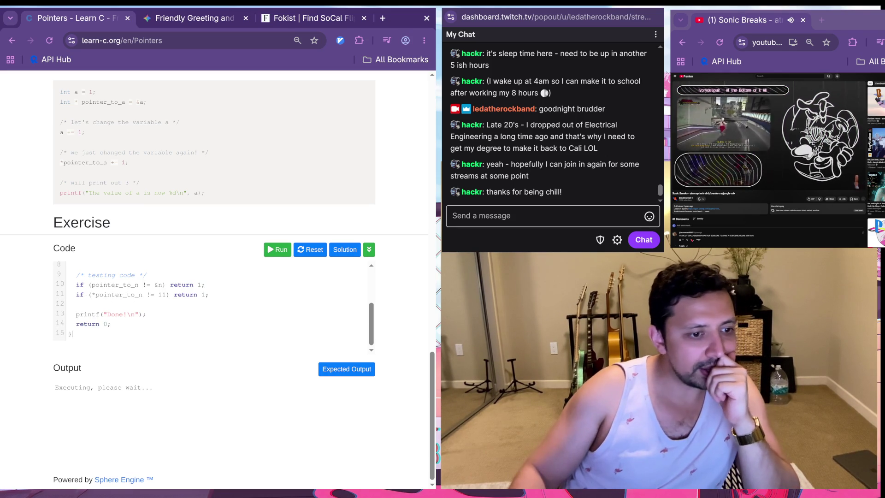
key(ctrl+a)
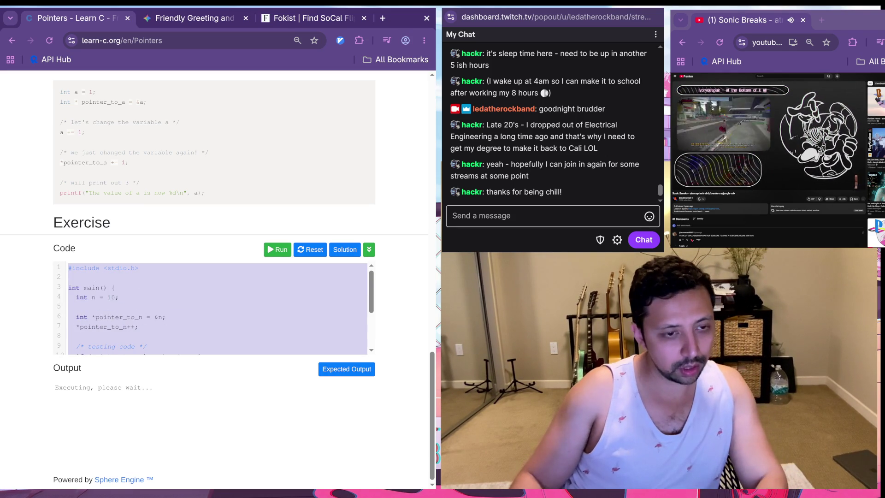
Step: Ask Gemini 'why is this taking so long to run' with the exercise code pasted in
key(ctrl+Tab)
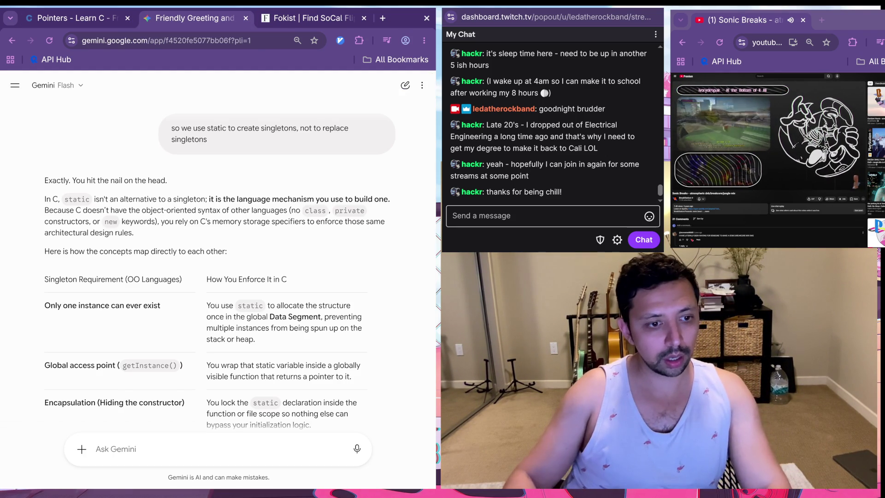
text(why is)
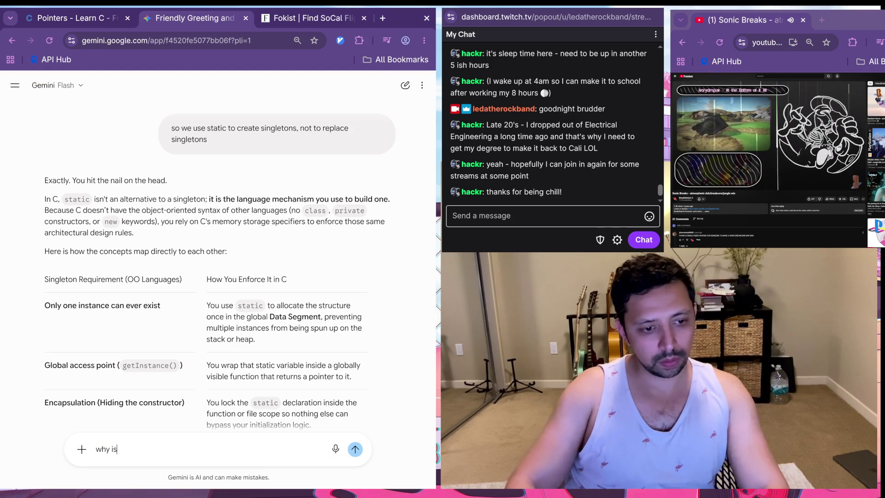
text( this taking so long to run?)
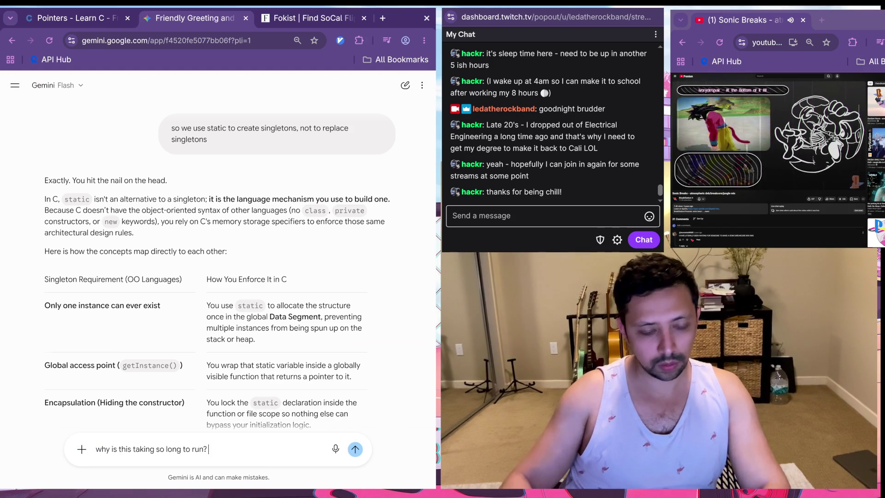
key(ctrl+v)
key(Return)
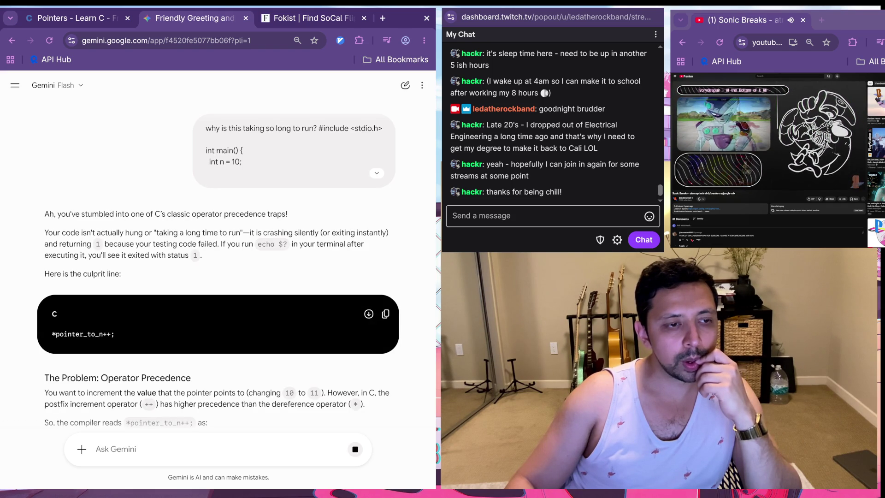
Step: Reset the Pointers exercise to its template and clear the placeholder comment
key(ctrl+Tab)
key(ctrl+Tab)
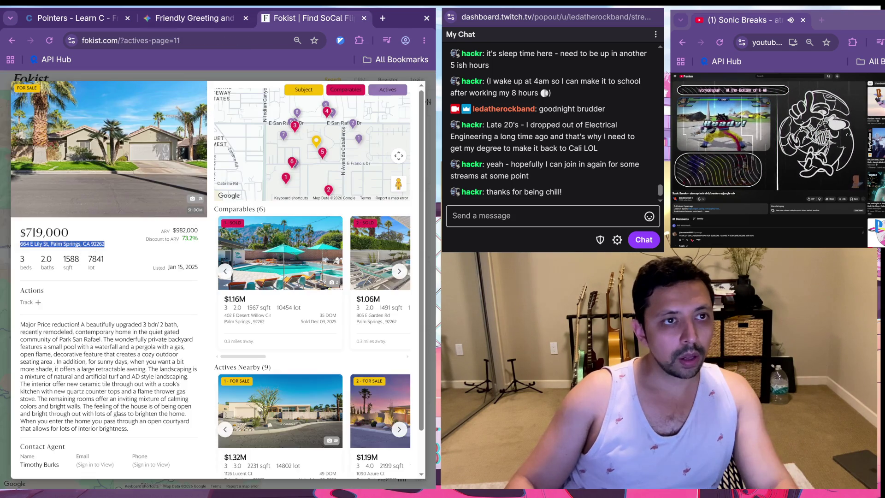
click(309, 250)
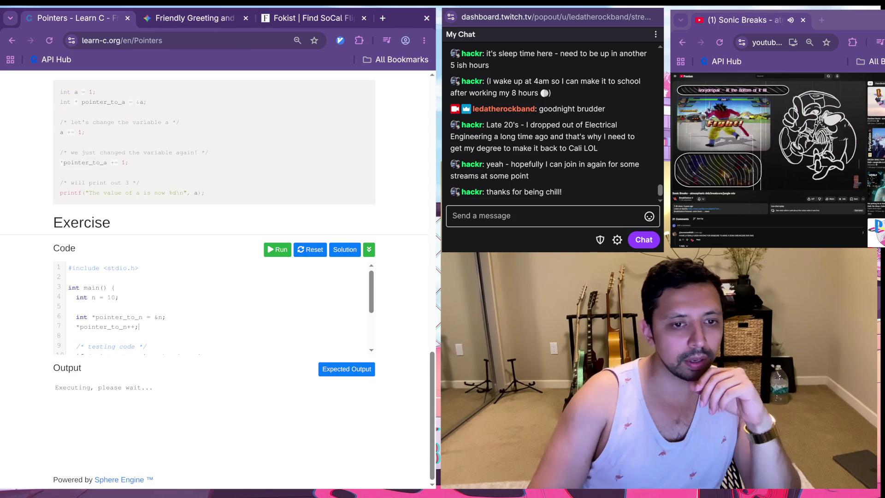
click(175, 318)
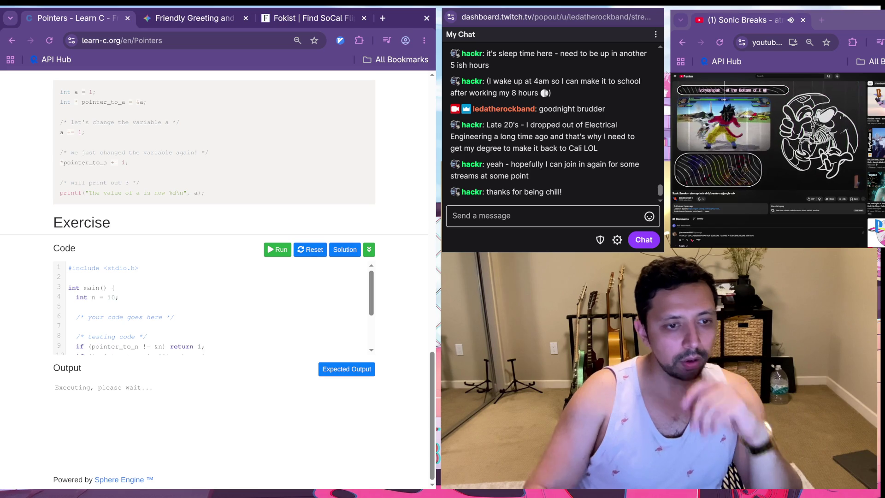
key(BackSpace)
key(BackSpace)
key(BackSpace)
key(shift+Up)
key(shift+Up)
key(shift+Left)
key(shift+Left)
key(shift+Left)
key(BackSpace)
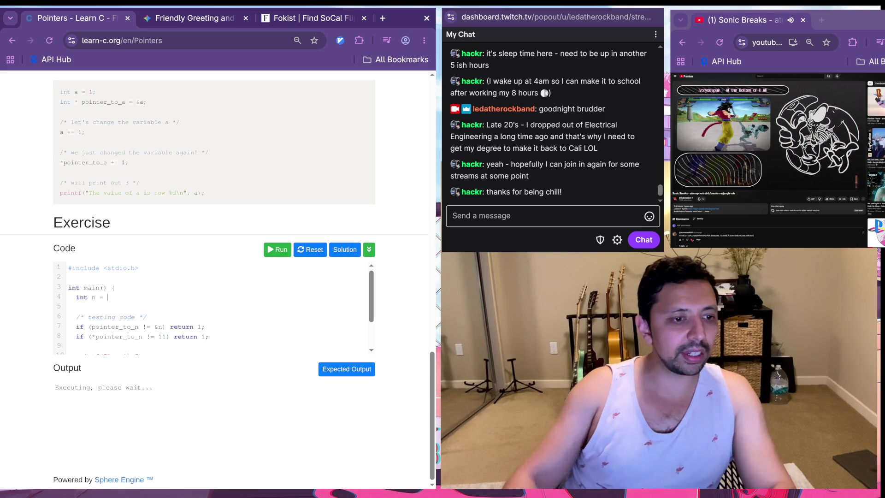
Step: Set n to 10 and declare 'int *pointer_to_n = &n;' on the next line
text(10;)
key(Return)
key(Return)
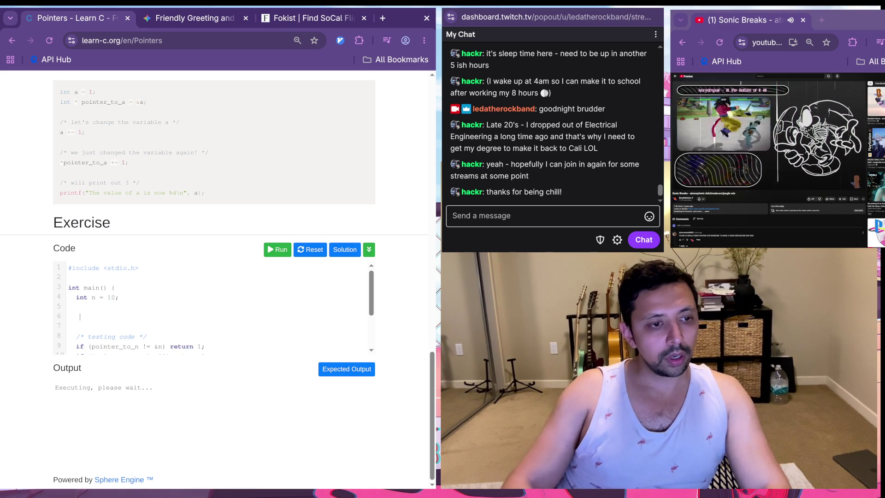
text(int)
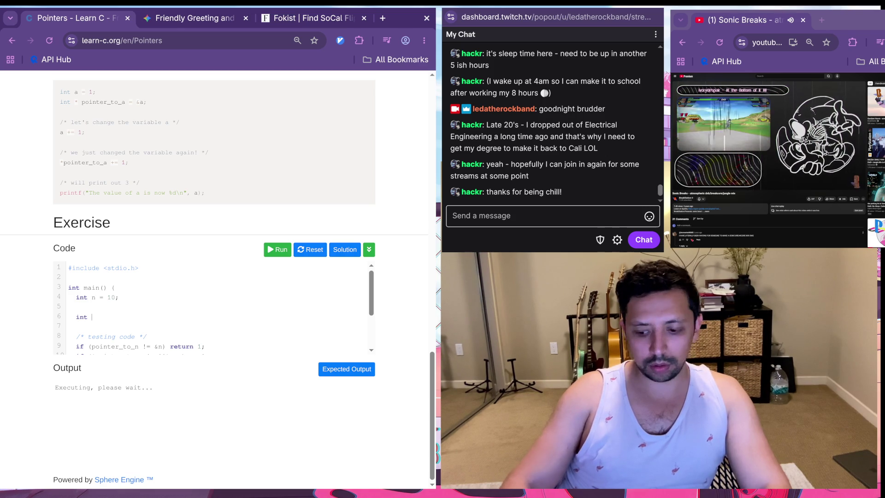
key(BackSpace)
text(*pointer_to_n)
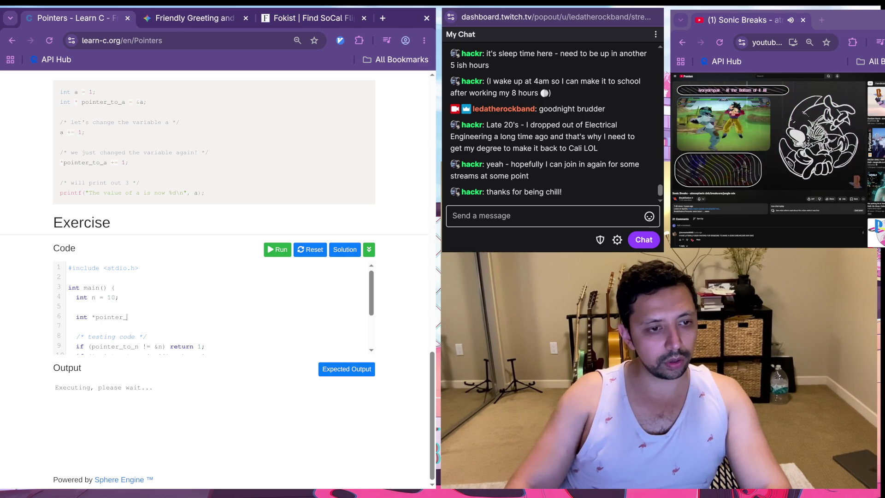
text( =)
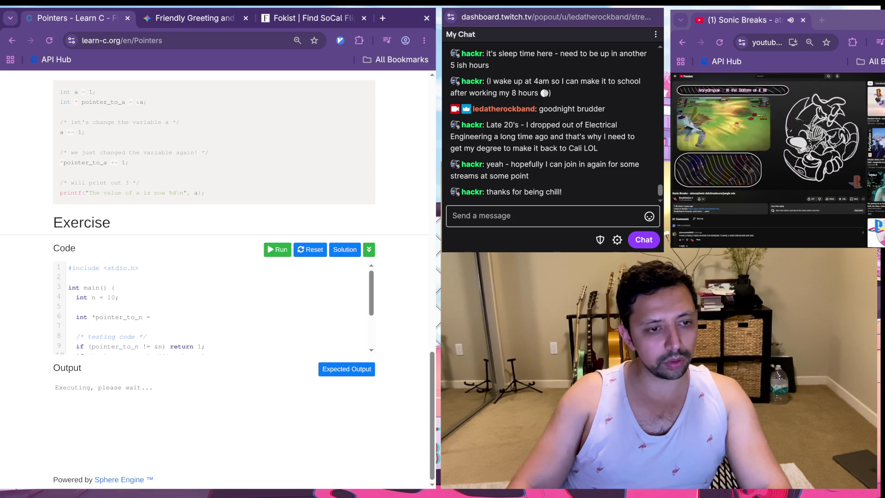
click(91, 318)
key(BackSpace)
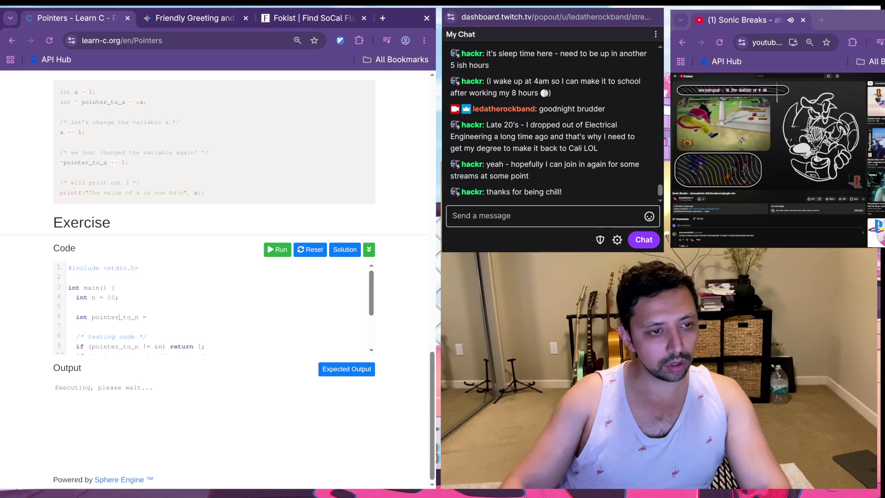
text( &n;)
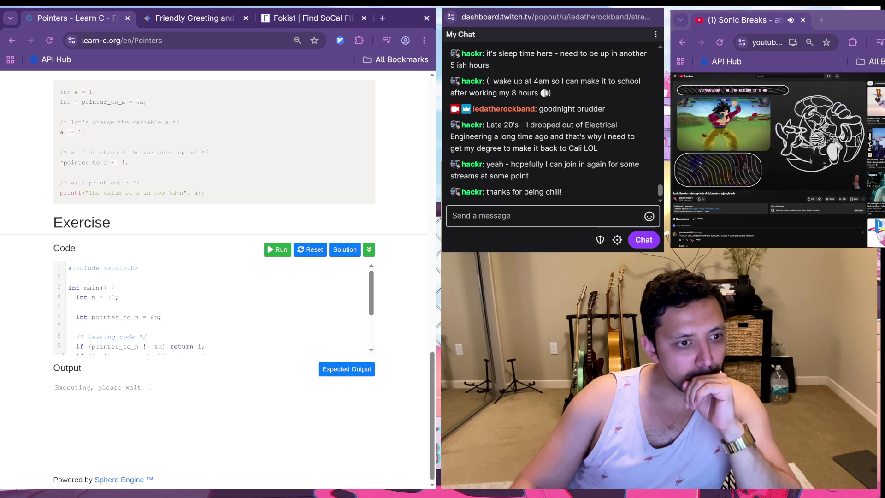
Step: Add '*pointer_to_n += 1;' and run, getting Done! and a Correct! result
key(Down)
key(Down)
key(Down)
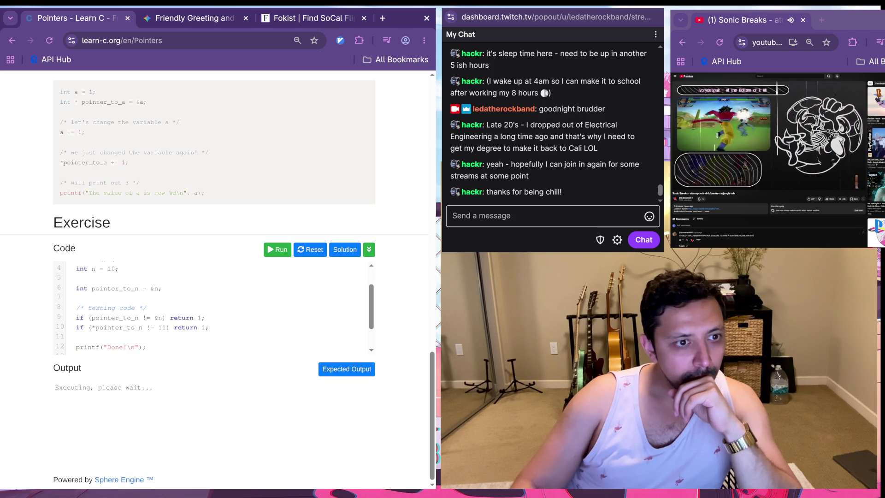
text(*)
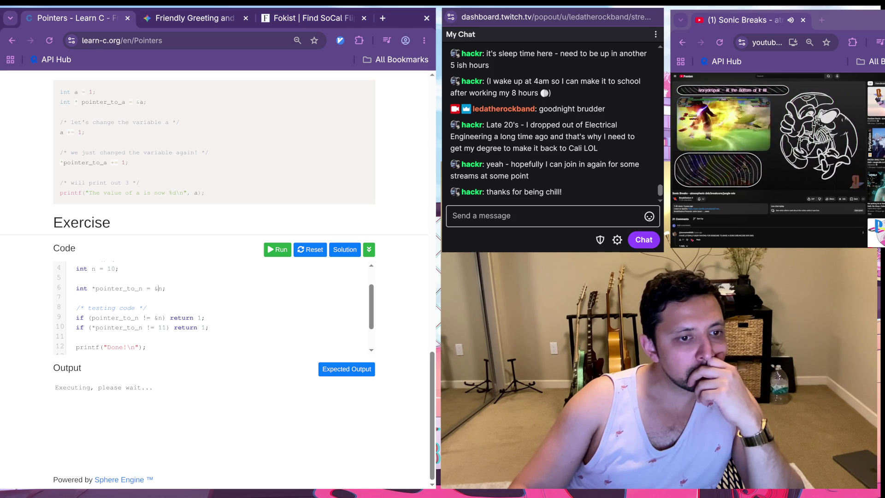
key(Return)
text(p)
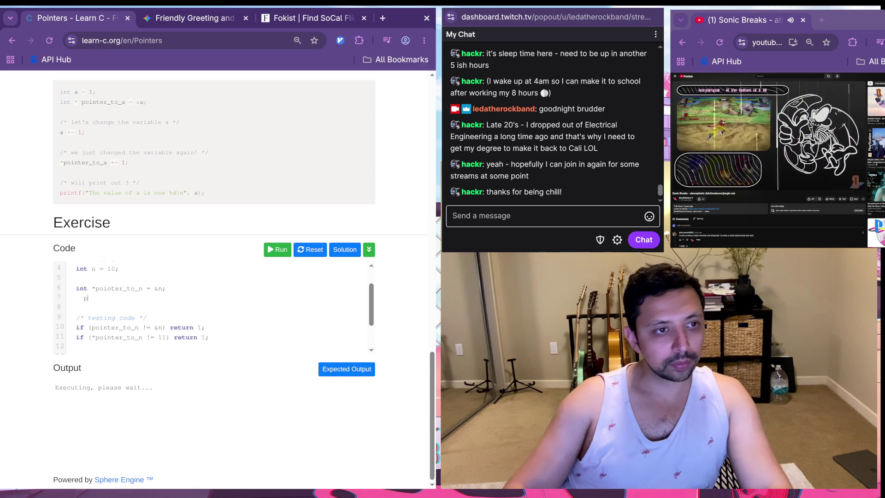
key(BackSpace)
key(BackSpace)
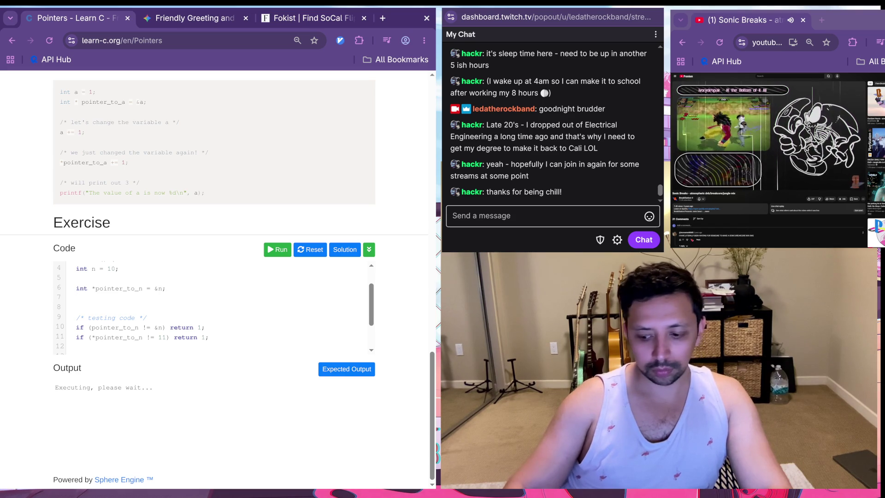
text(*po)
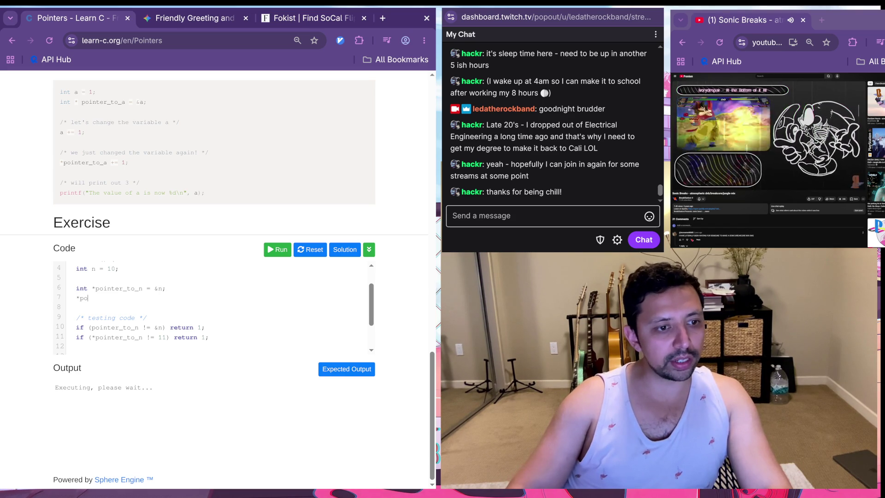
text(inter_to_n += )
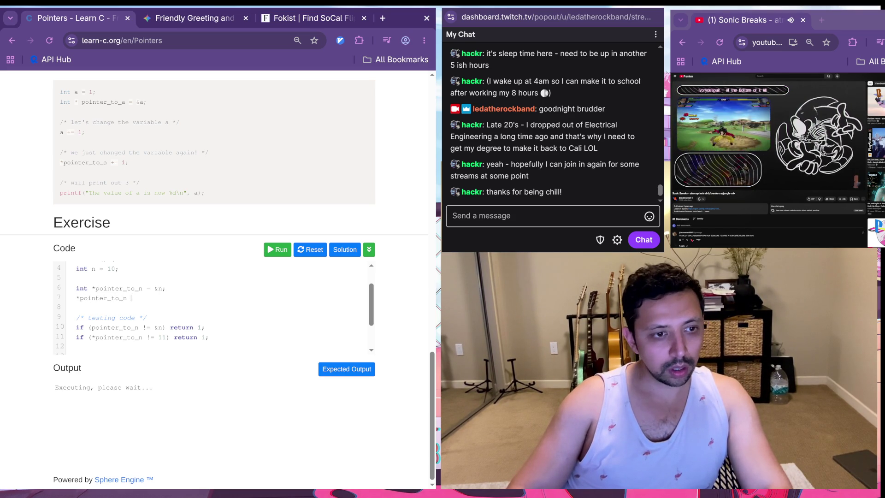
text(1;)
click(278, 249)
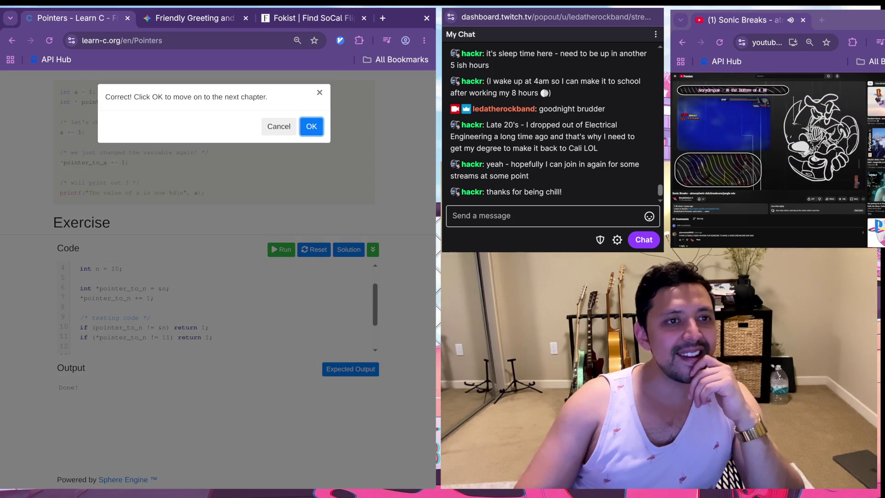
Step: Read Gemini's operator precedence explanation, highlighting its first point, then return to the Pointers tab
key(ctrl+Tab)
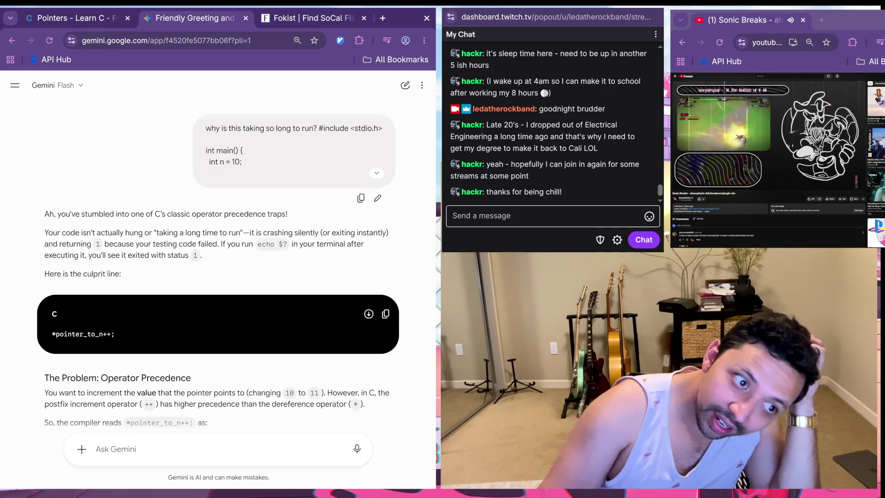
scroll(218, 272, down, 3)
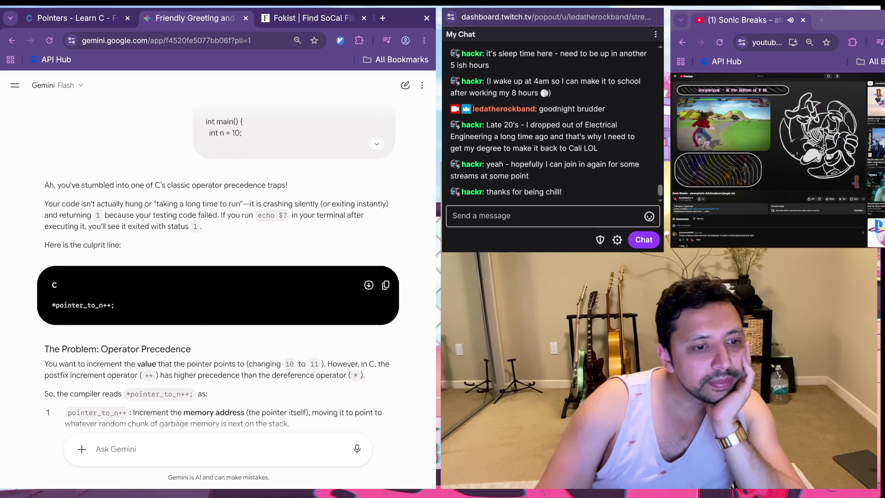
scroll(218, 272, down, 2)
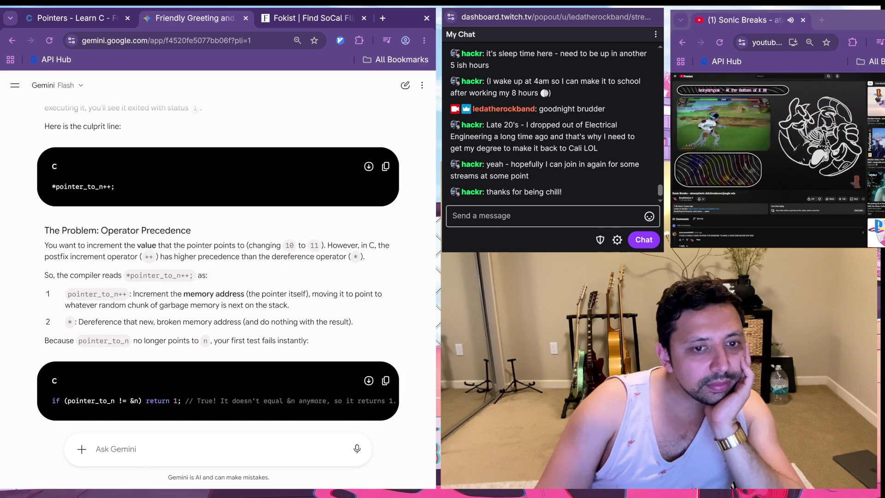
scroll(217, 263, down, 1)
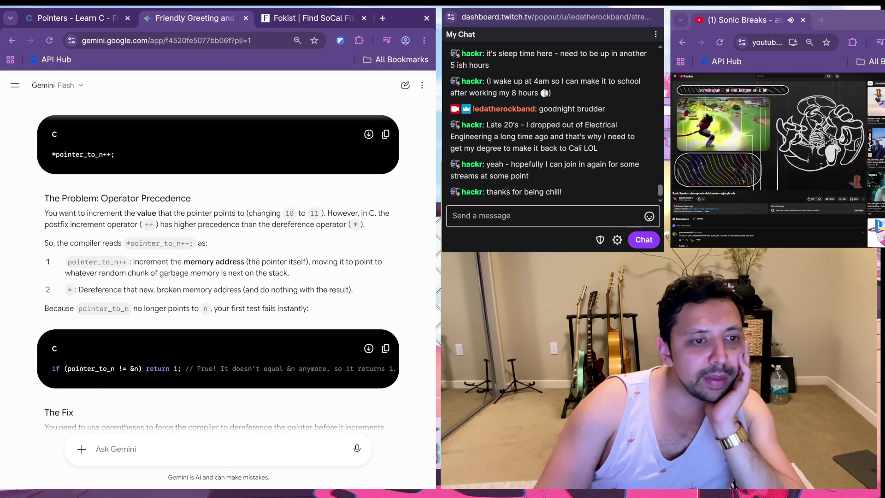
triple_click(151, 261)
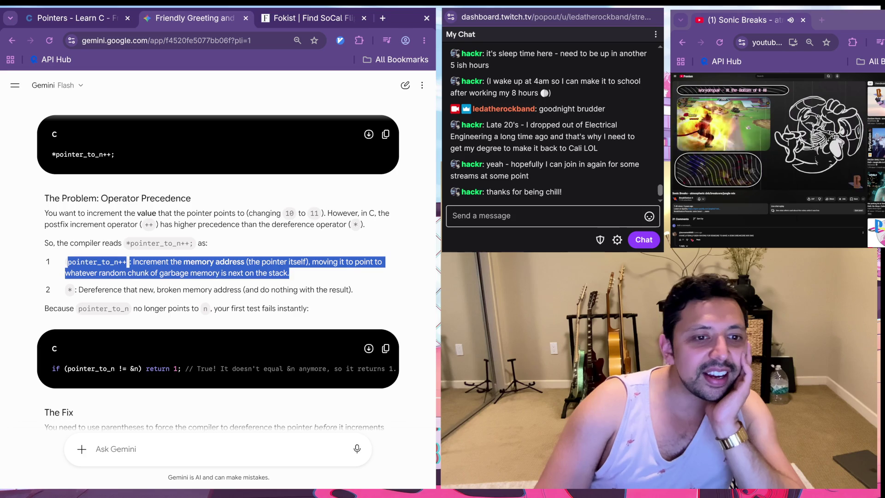
double_click(150, 262)
click(76, 18)
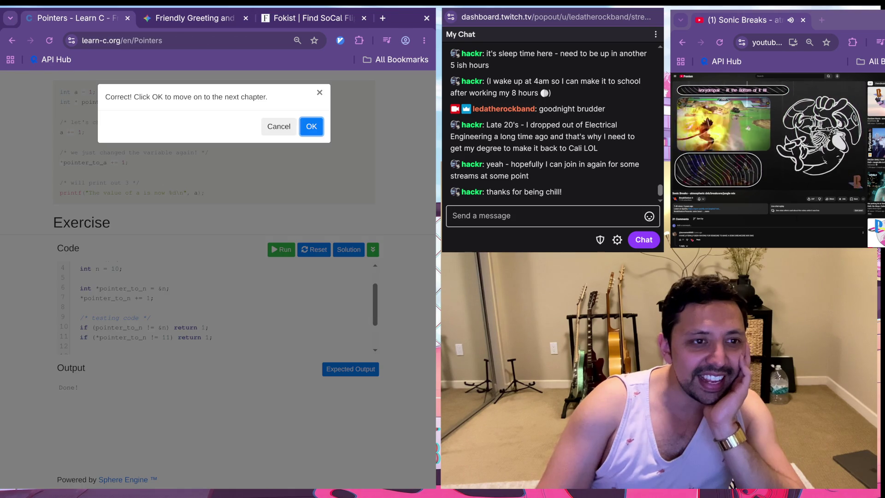
Step: Accept the Correct! dialog and read the Structures lesson down to its person exercise
key(Return)
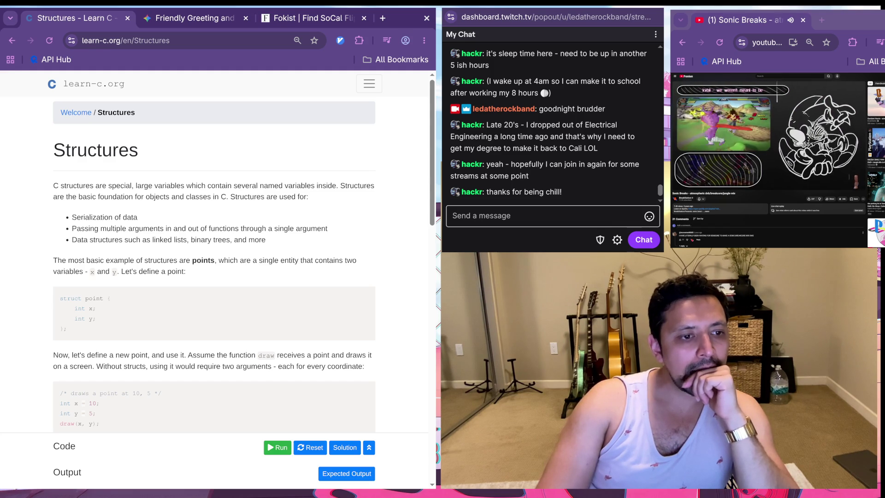
scroll(217, 251, down, 3)
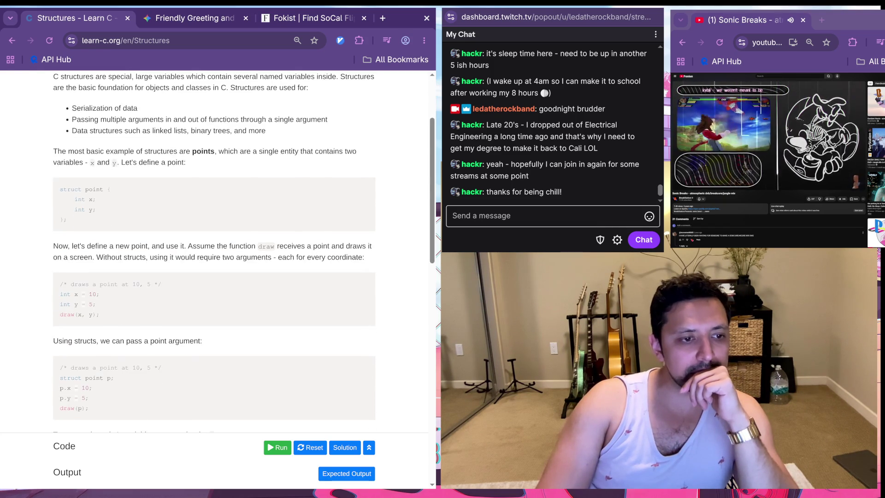
scroll(217, 251, down, 1)
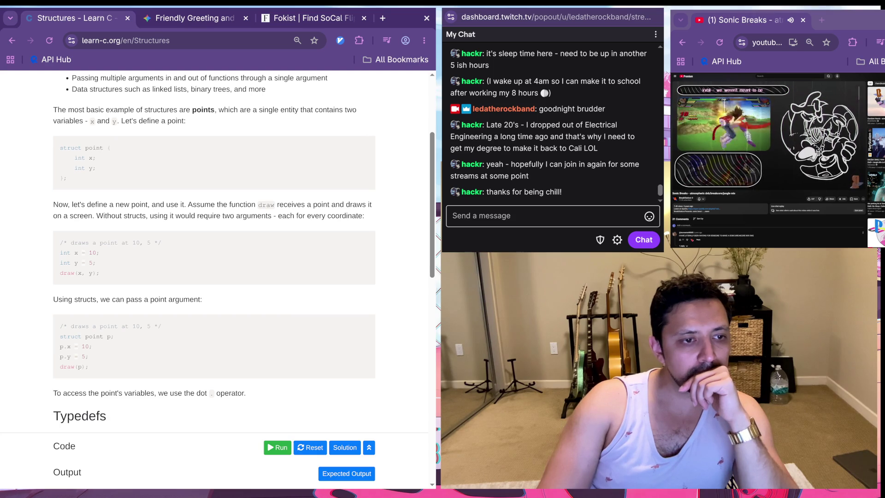
scroll(217, 251, down, 1)
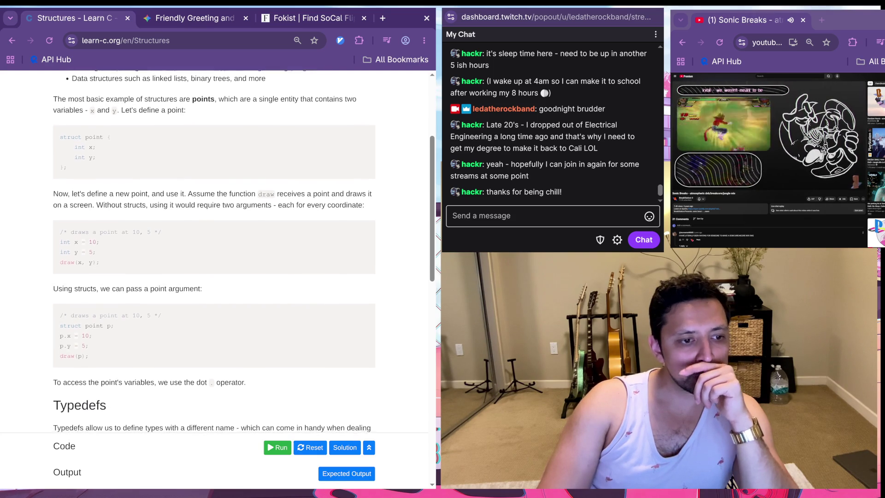
scroll(217, 252, down, 8)
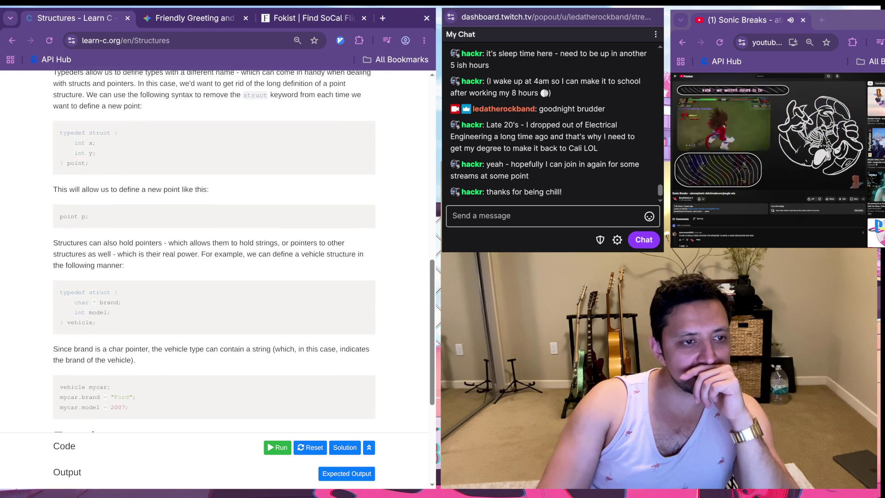
scroll(217, 251, down, 5)
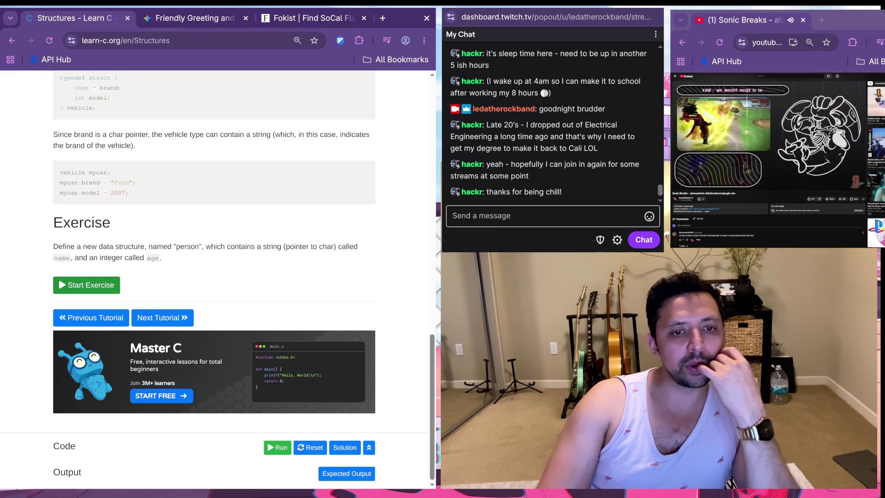
Step: Start the Structures exercise and begin 'typedef struct Person {' below the comment
click(86, 285)
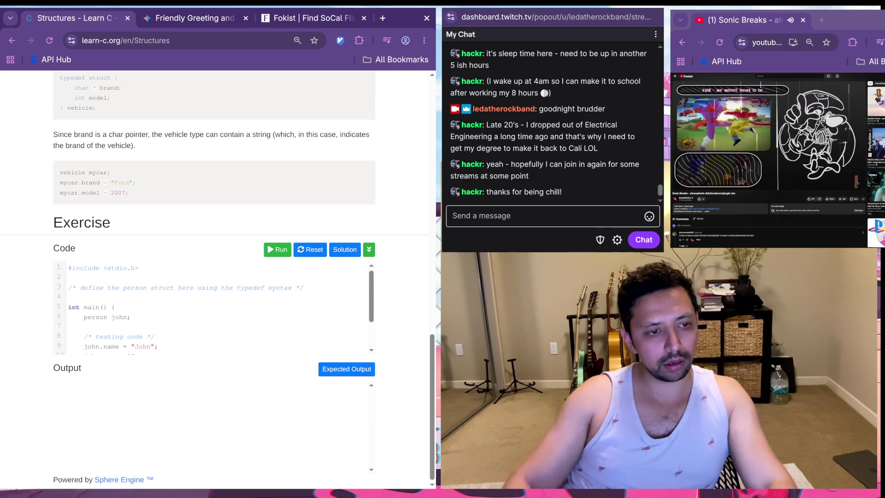
key(Return)
text(r)
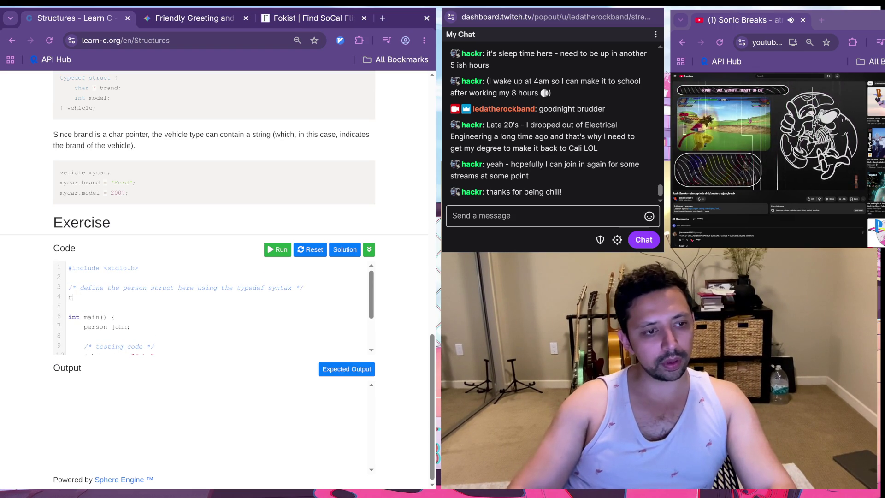
key(BackSpace)
text(typedef )
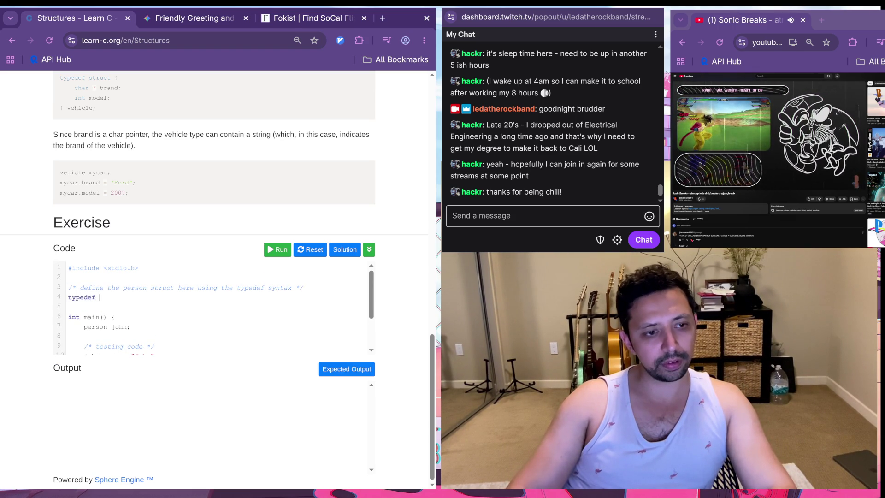
text(struct)
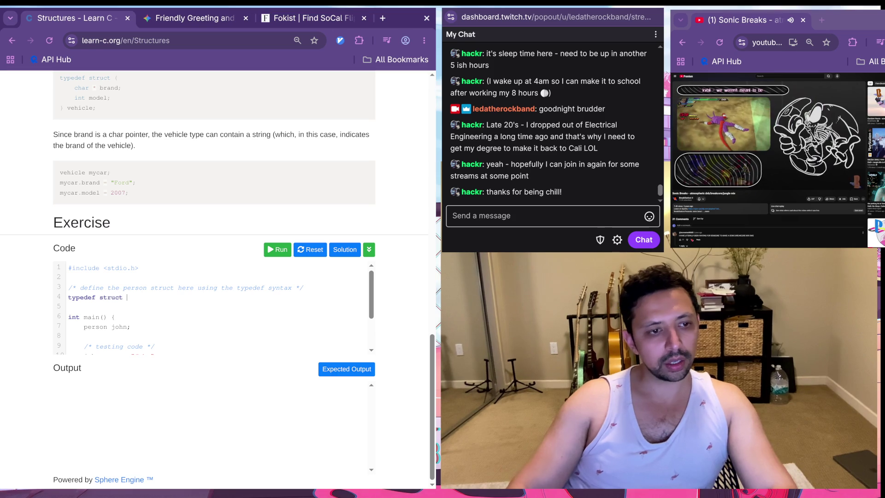
text( Person)
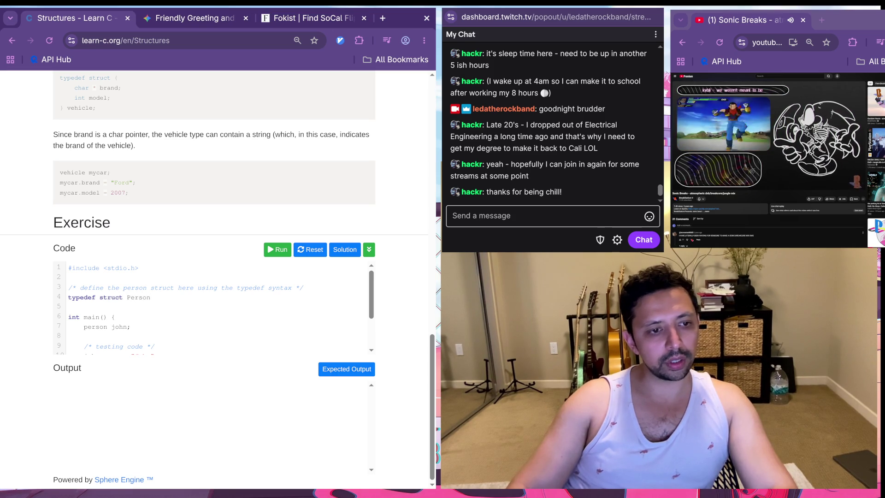
text( {)
key(Return)
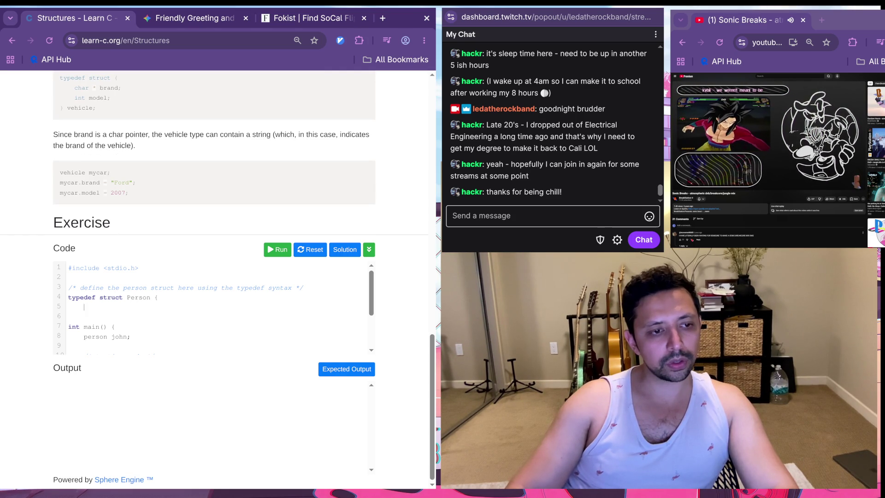
Step: Add members 'char *name;' and 'int age;', close with '} person', and run it
text(char *name;)
key(Return)
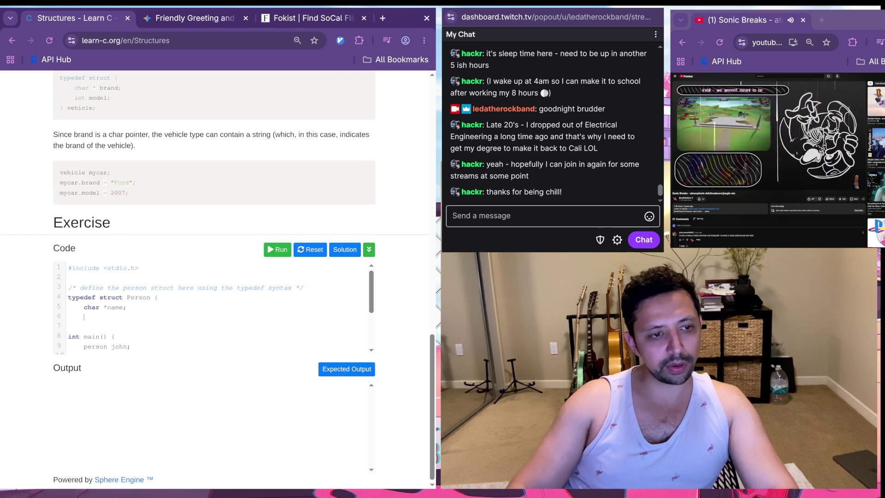
text(int age;)
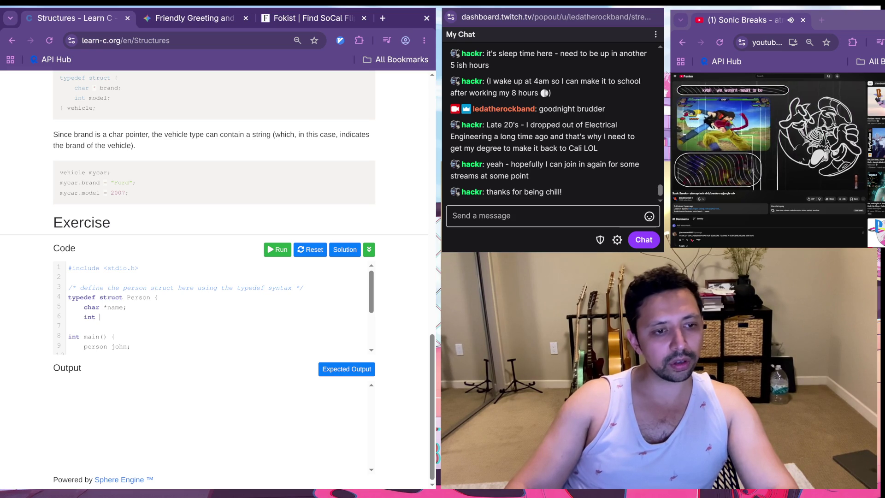
key(Return)
text(})
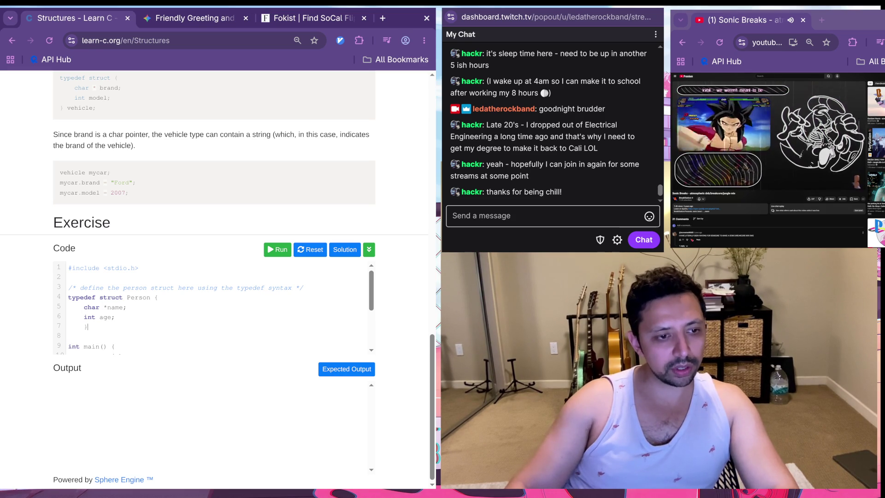
text( person)
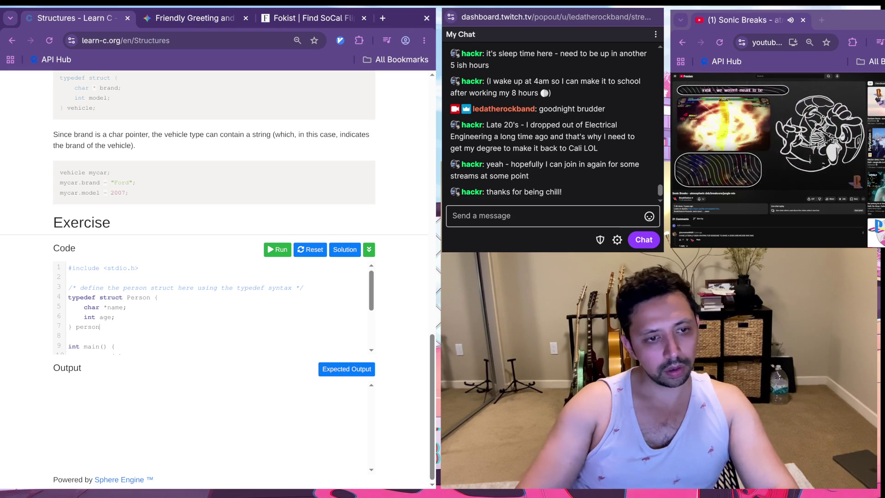
scroll(217, 306, down, 3)
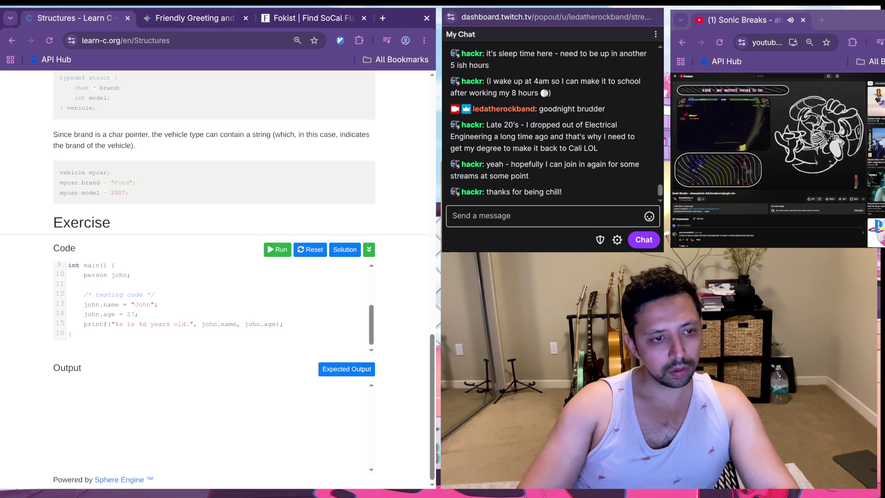
scroll(215, 306, up, 3)
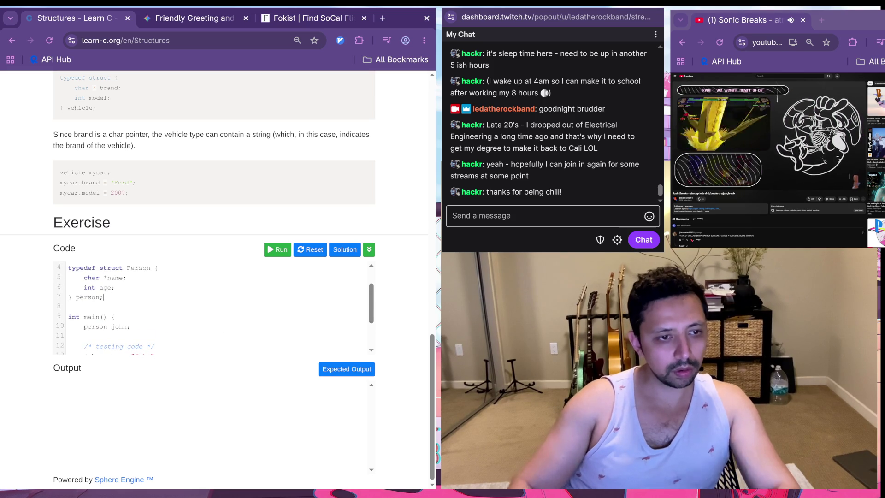
click(277, 250)
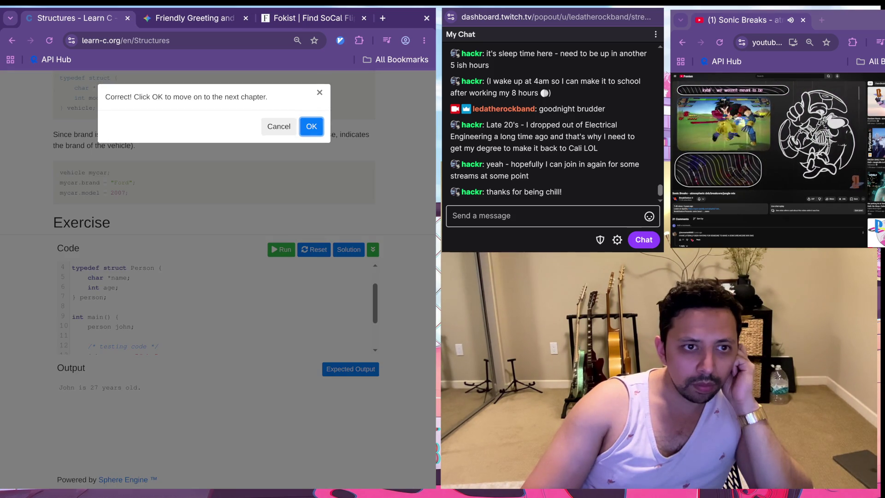
Step: Accept the Correct! result, then read through the reference lesson's birthday-function exercise and return to the top
key(Return)
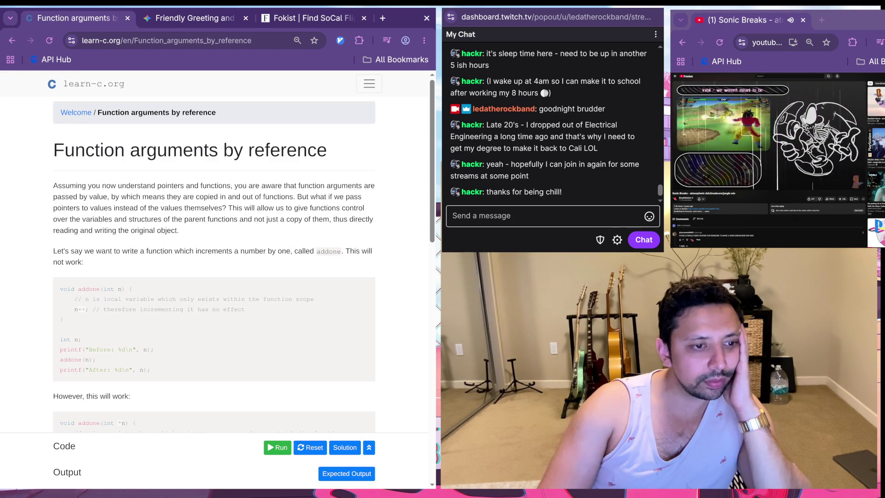
scroll(217, 253, down, 1)
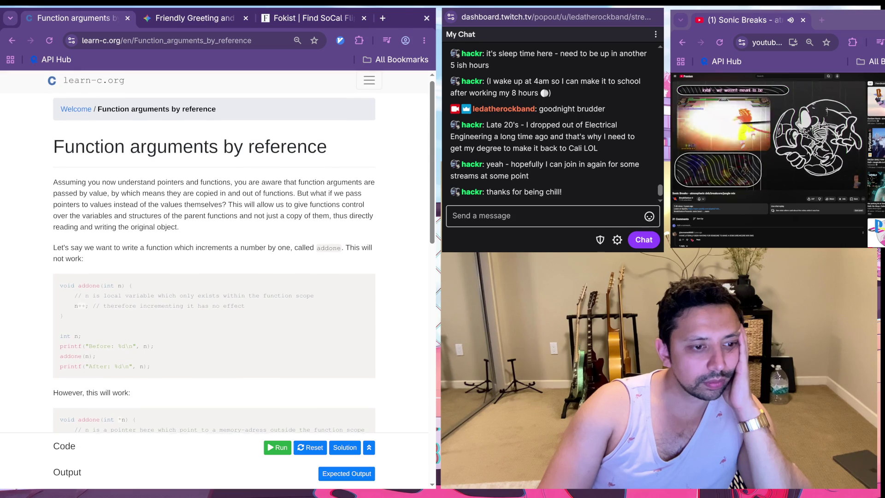
scroll(217, 254, down, 1)
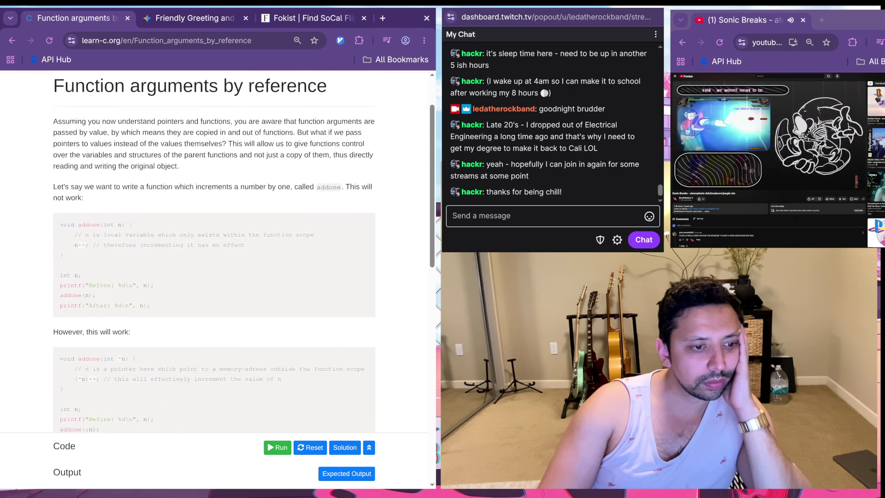
scroll(217, 254, down, 10)
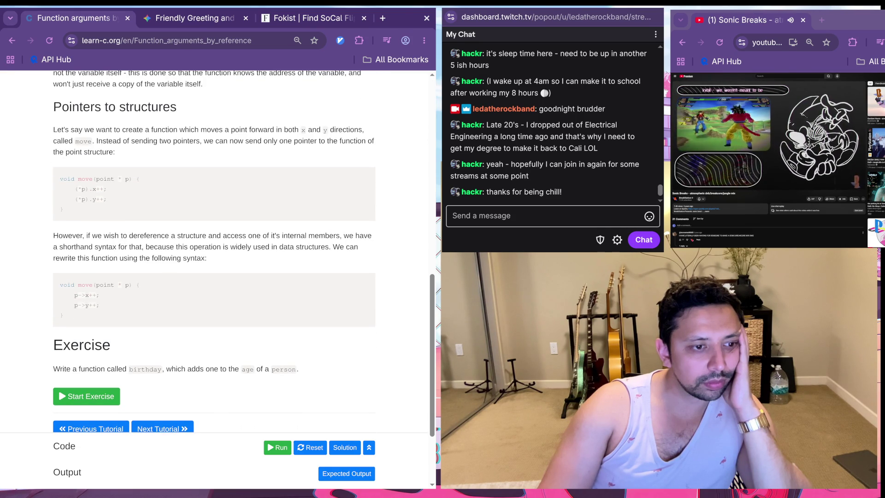
scroll(217, 254, up, 12)
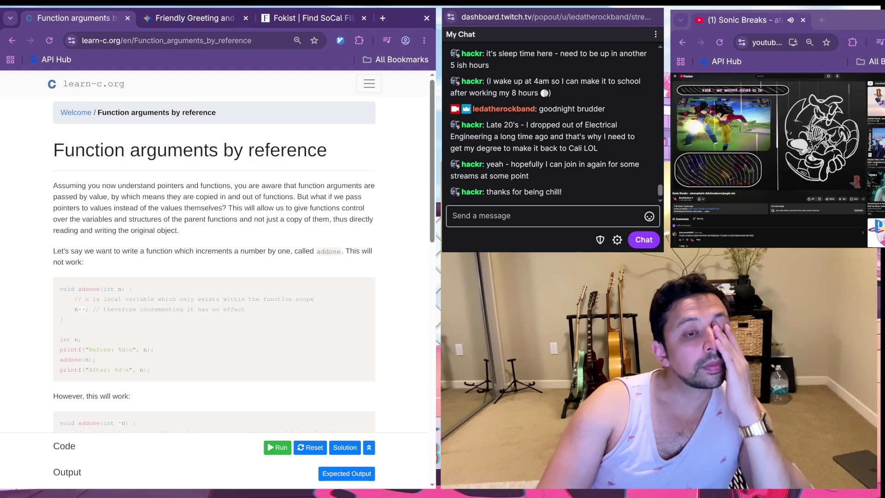
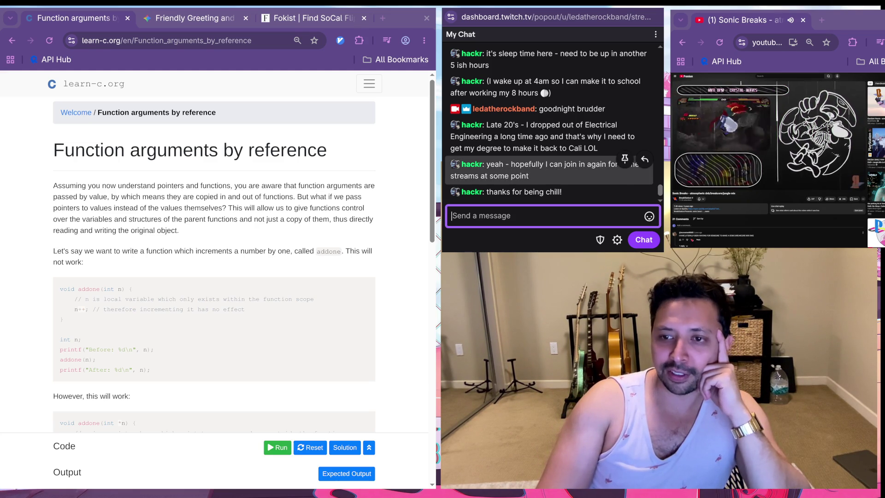
Step: Switch between the learn-c.org lesson and YouTube windows
key(alt+Tab)
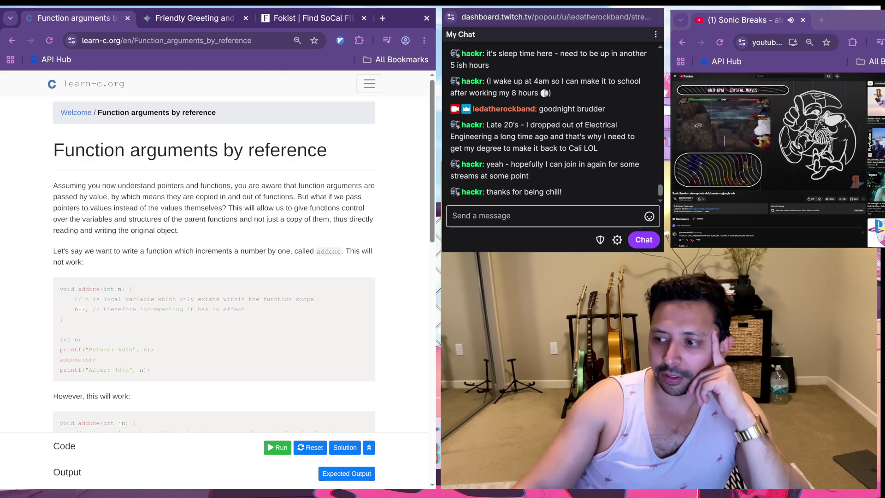
key(alt+Tab)
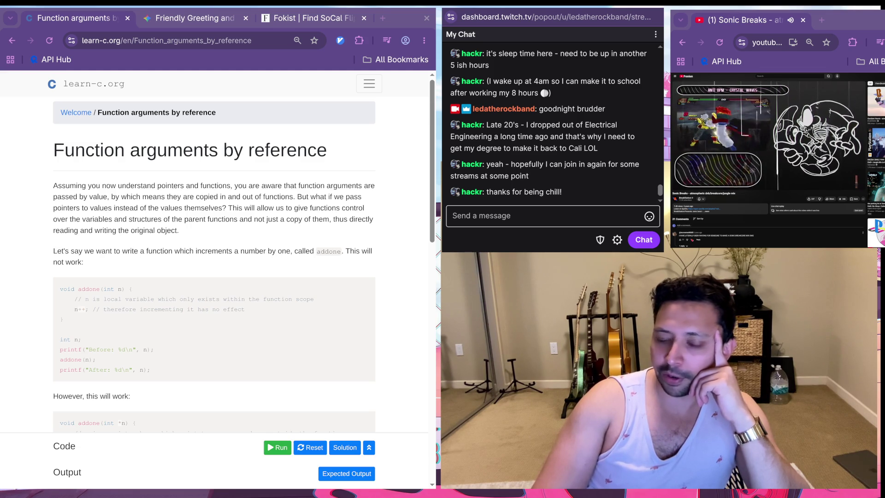
key(alt+Tab)
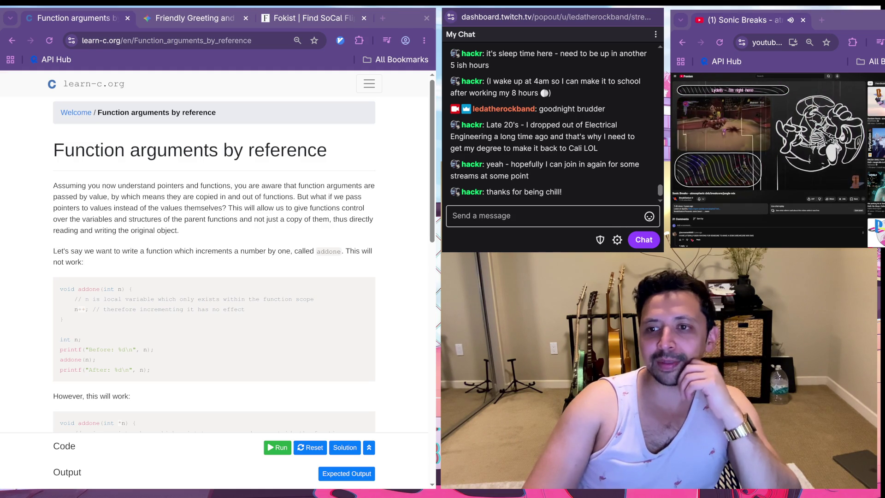
key(alt+Tab)
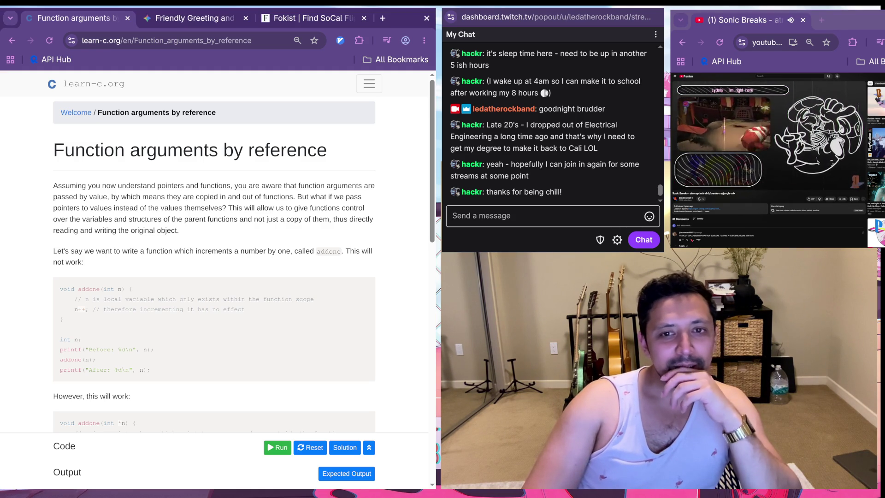
key(alt+Tab)
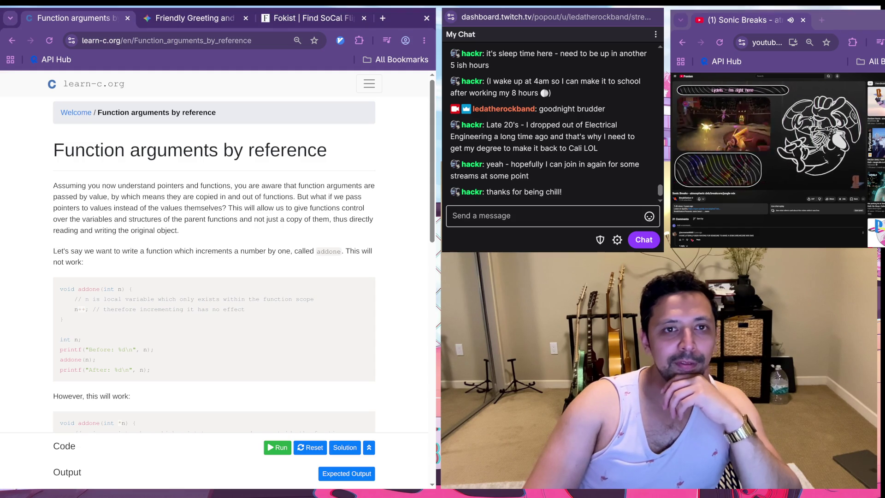
Step: Search 'what is a tier 1 subscription on twitch', read the AI overview, then close the search tab
key(alt+Tab)
key(ctrl+t)
text(what i)
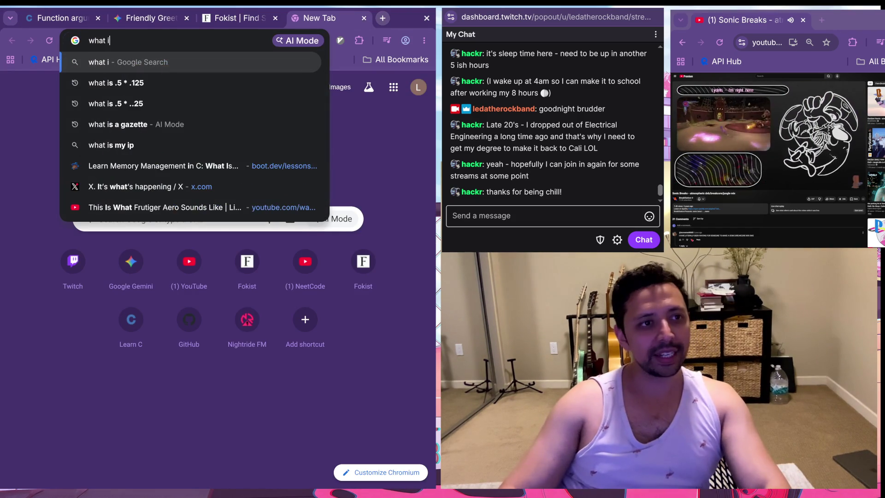
text(s a tier 1 subsc)
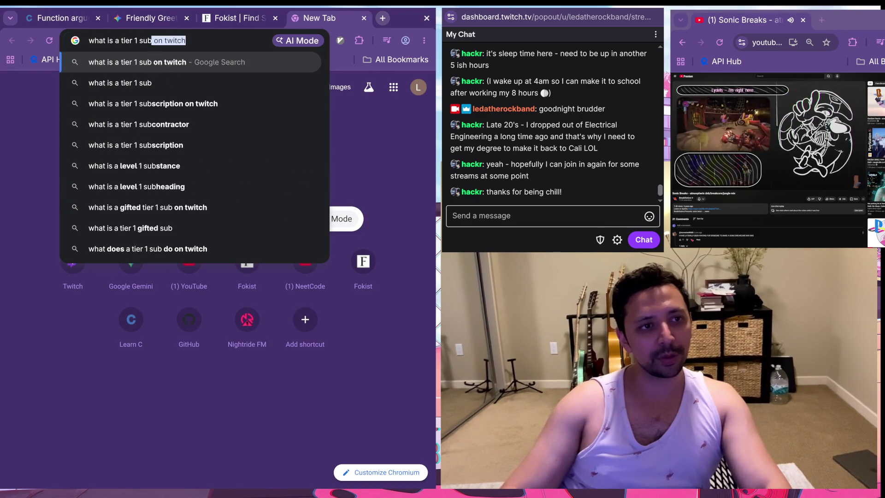
key(BackSpace)
key(BackSpace)
text(s)
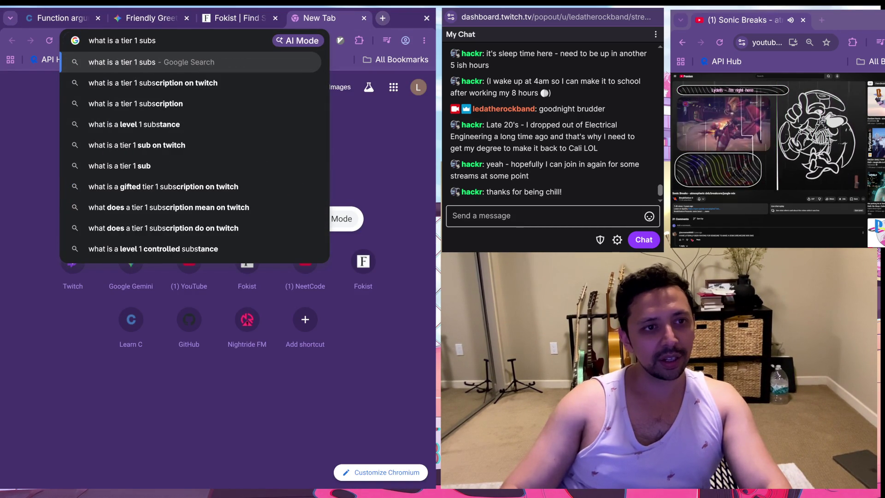
key(Down)
key(Return)
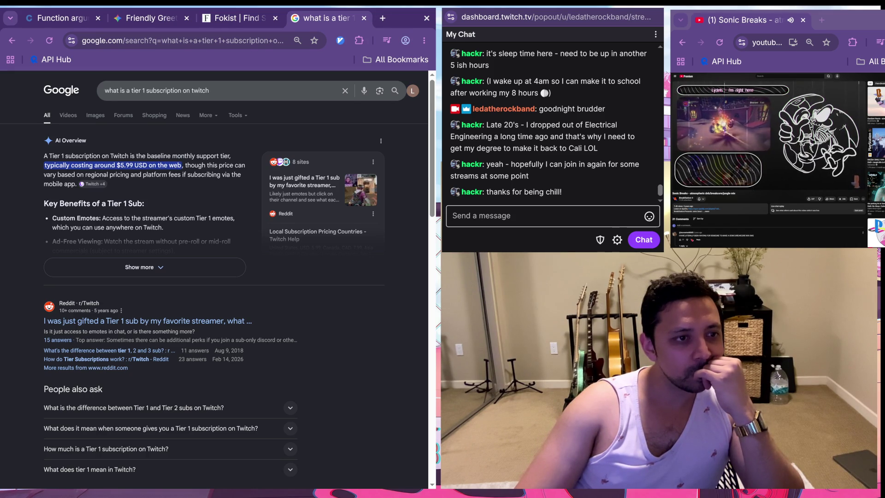
click(139, 267)
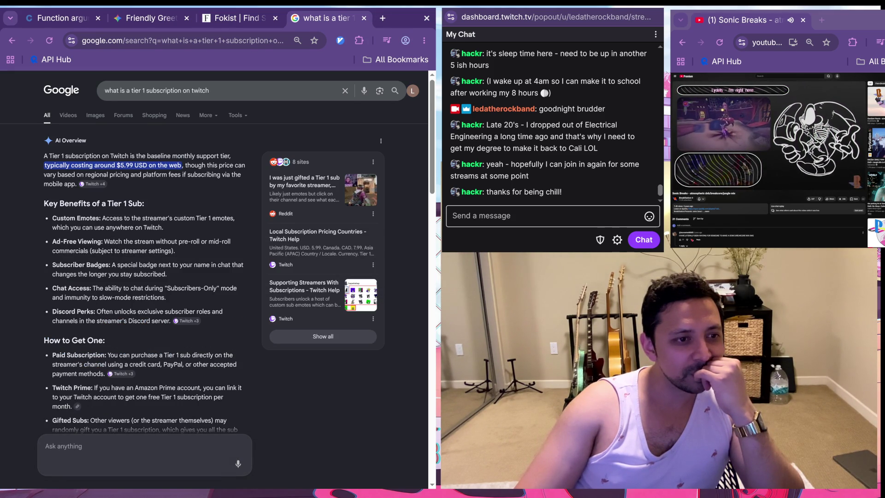
scroll(215, 277, down, 1)
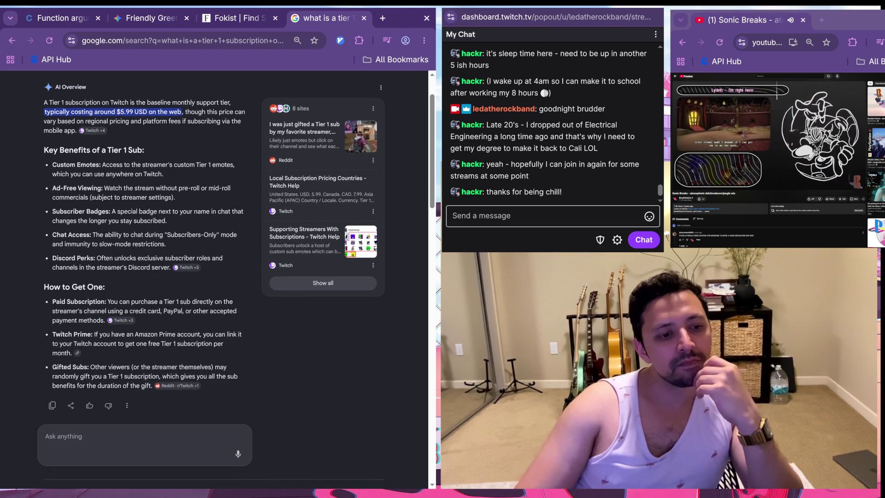
scroll(215, 277, down, 1)
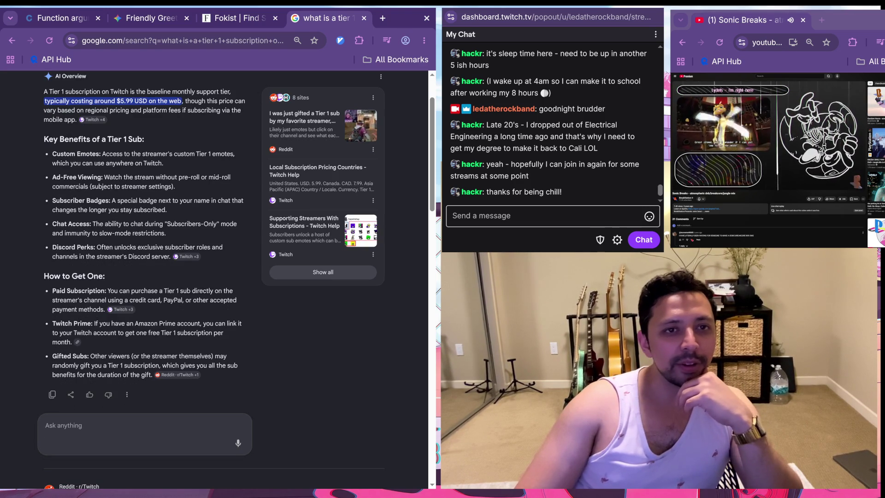
click(363, 17)
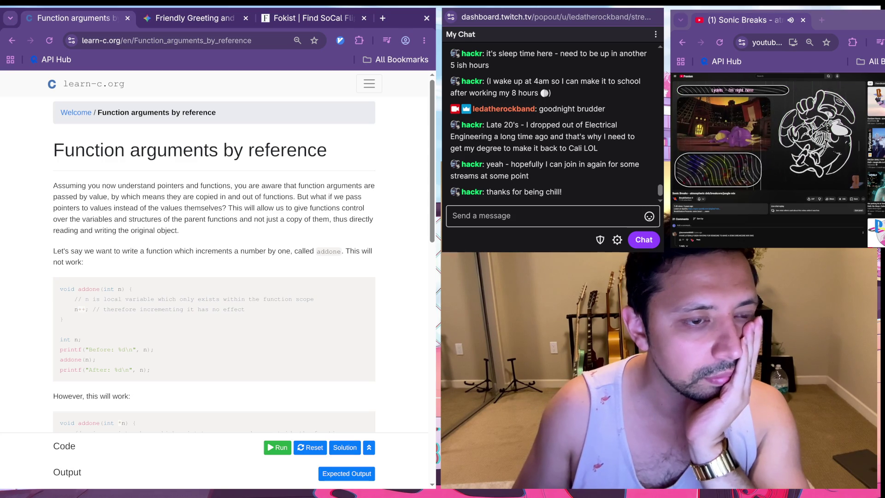
Step: Scroll the lesson down to the Pointers to structures section and its move() examples
scroll(214, 251, down, 1)
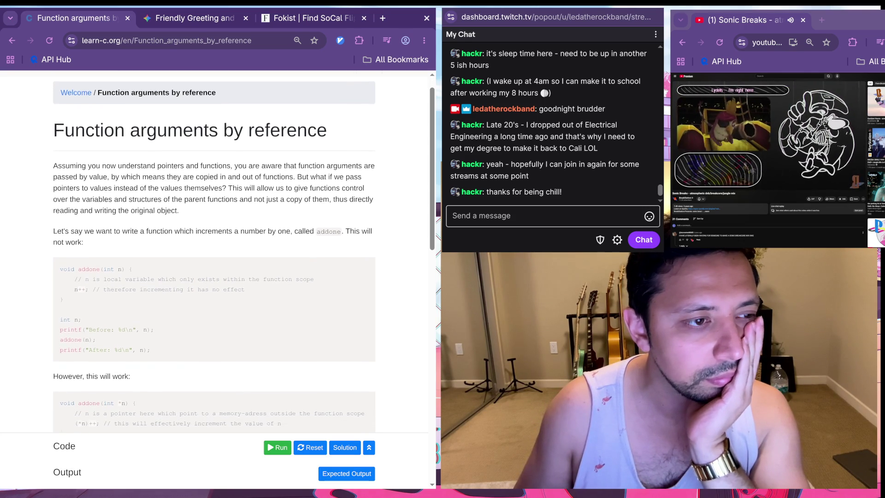
scroll(214, 251, down, 1)
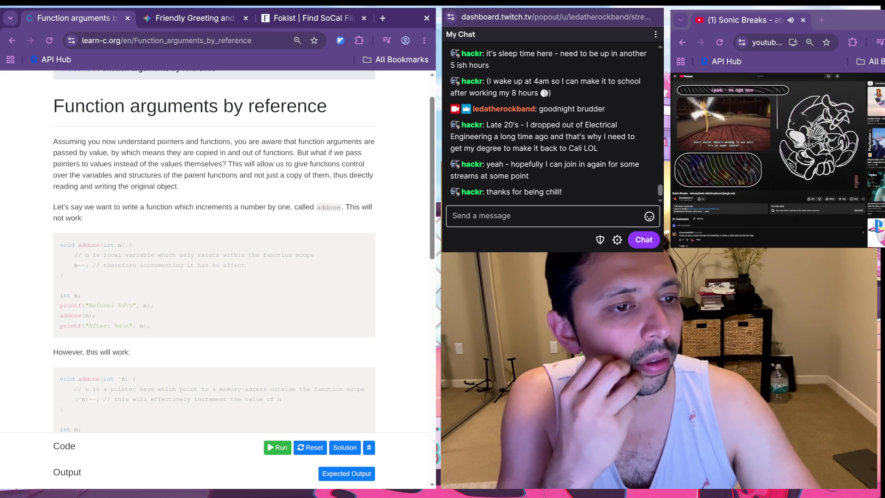
scroll(215, 276, down, 1)
scroll(215, 277, down, 1)
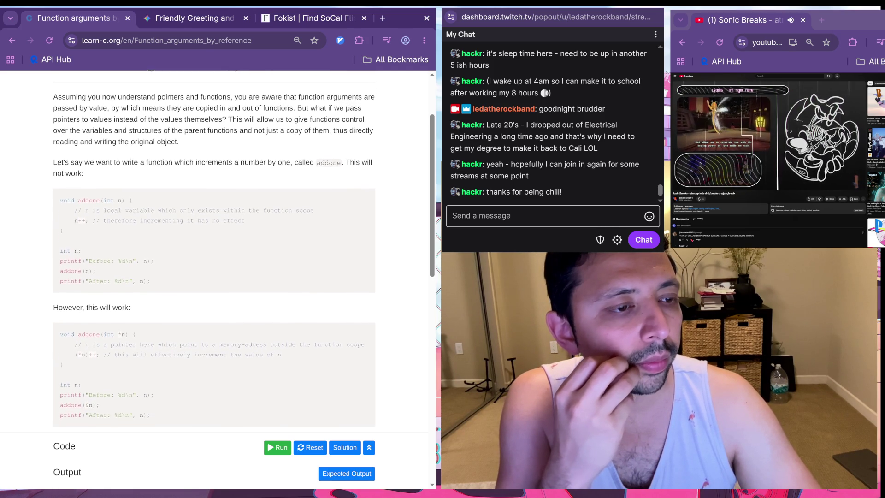
scroll(215, 276, down, 1)
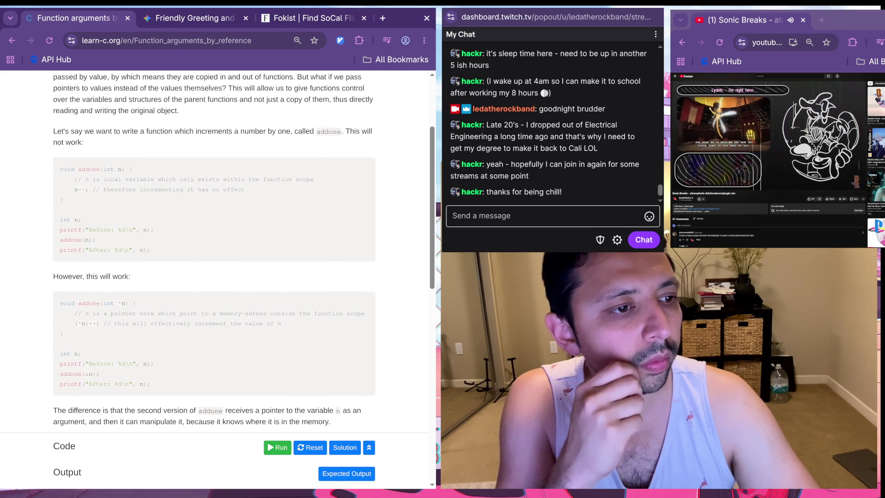
scroll(214, 276, down, 2)
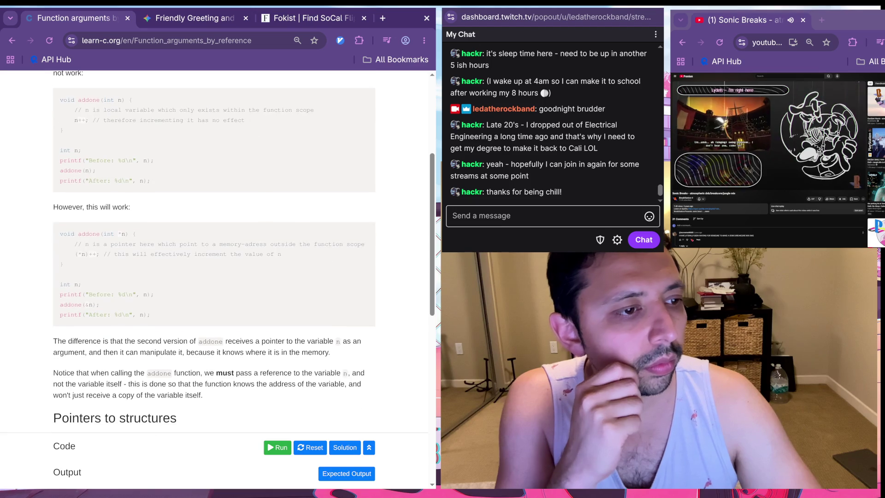
scroll(214, 276, down, 1)
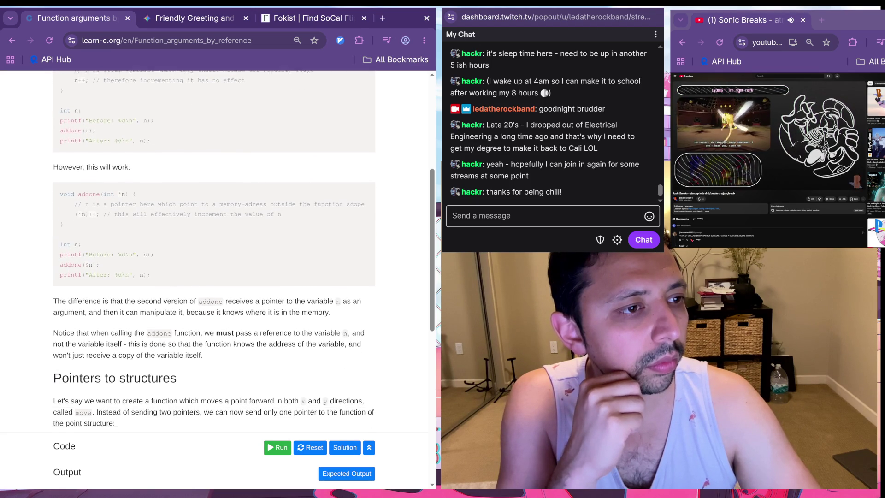
scroll(214, 277, down, 1)
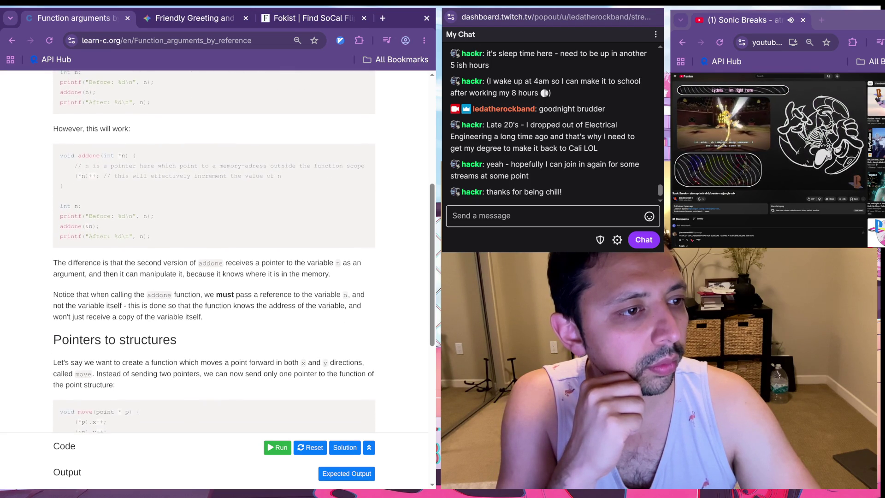
scroll(215, 277, down, 1)
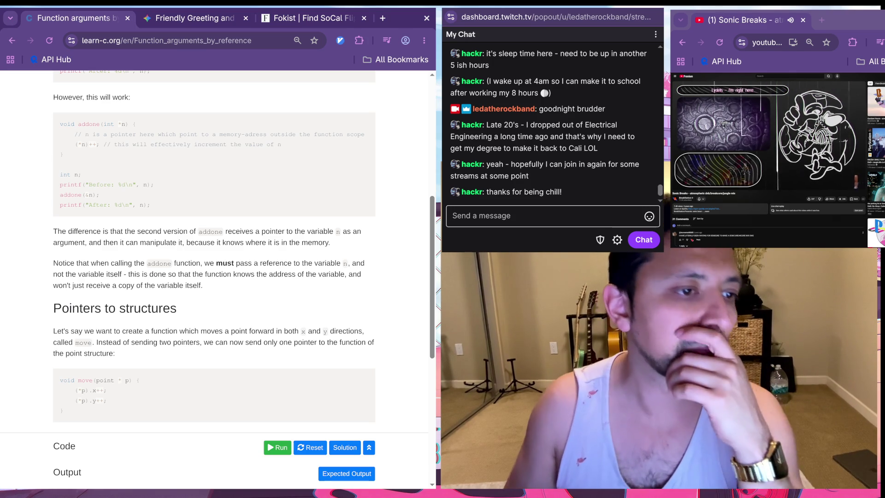
scroll(215, 251, down, 2)
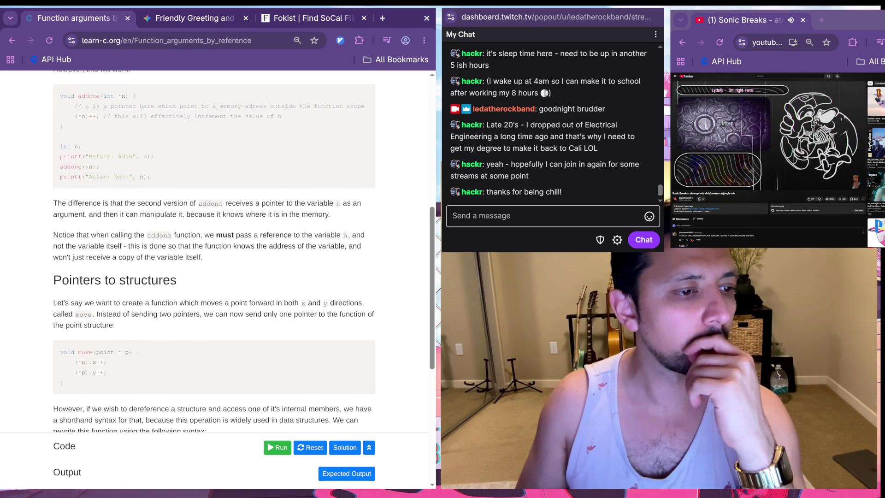
scroll(215, 277, up, 1)
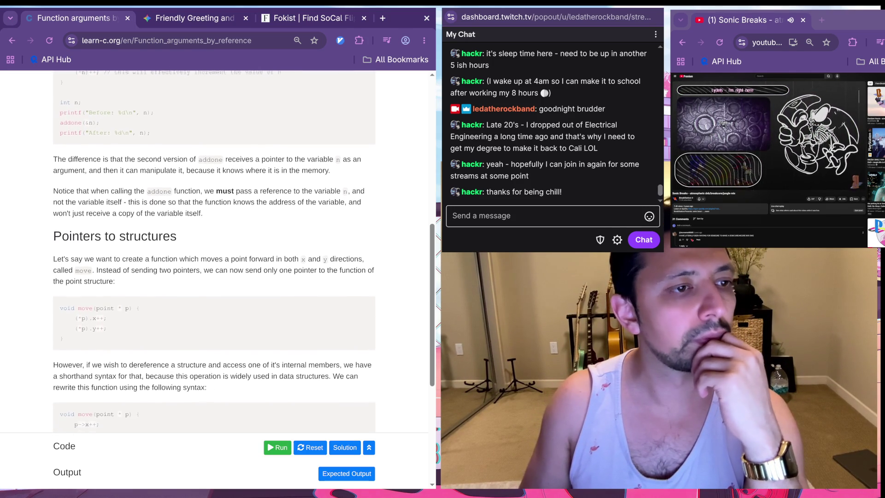
scroll(214, 277, down, 2)
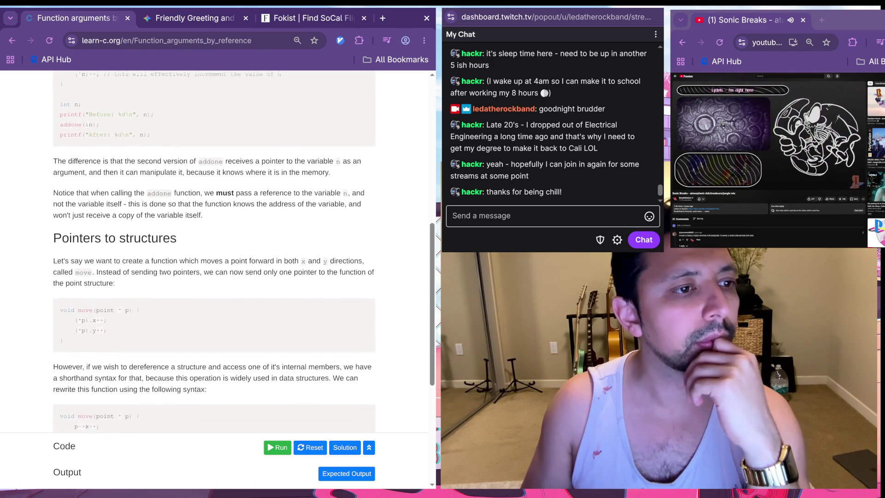
scroll(215, 254, down, 1)
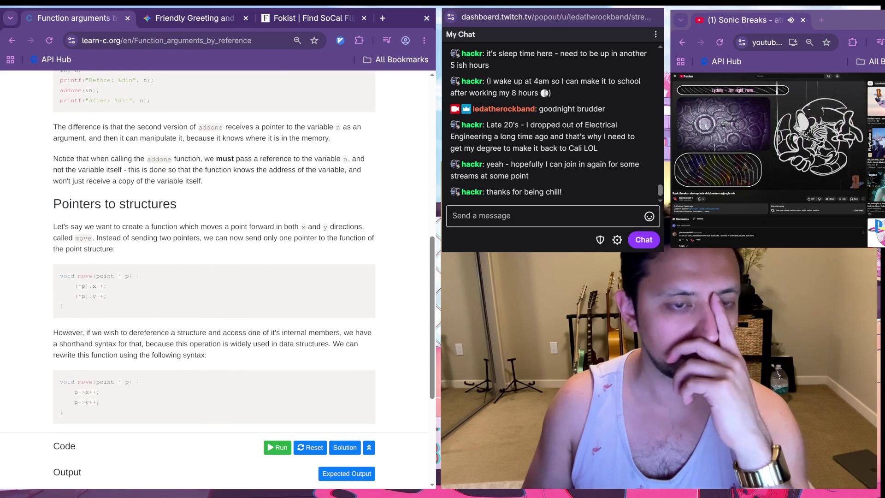
scroll(215, 276, down, 1)
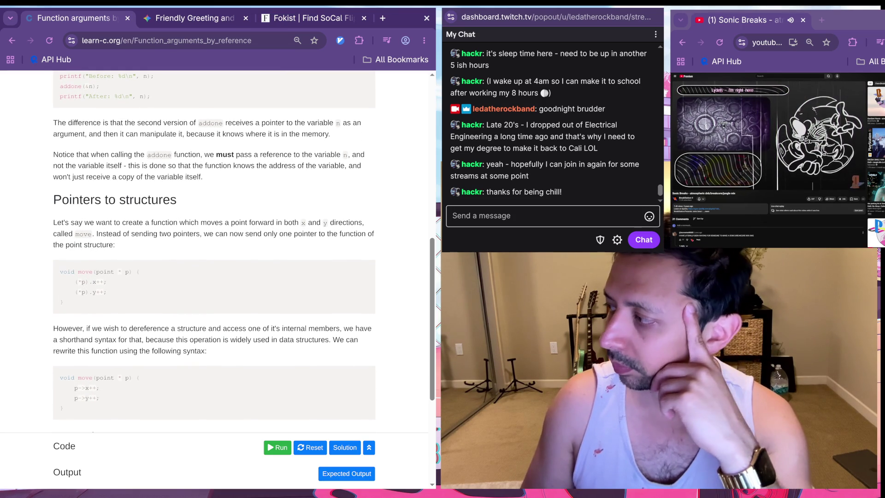
scroll(215, 276, down, 1)
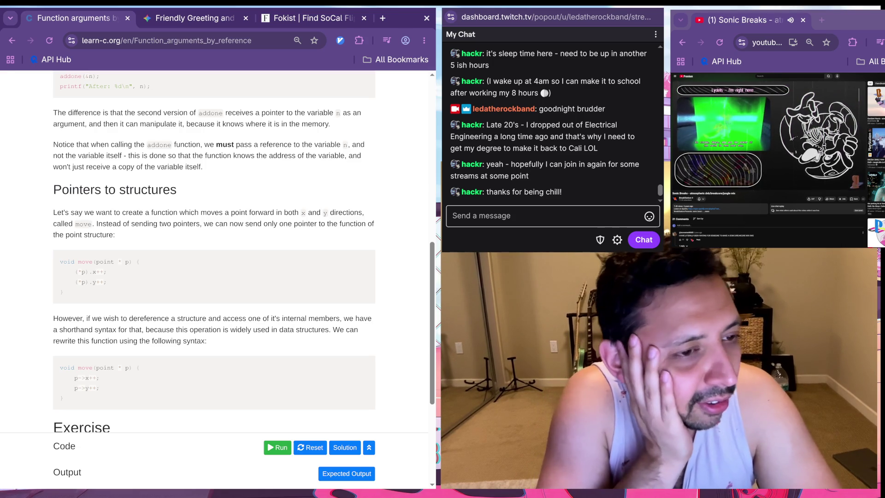
scroll(216, 254, up, 1)
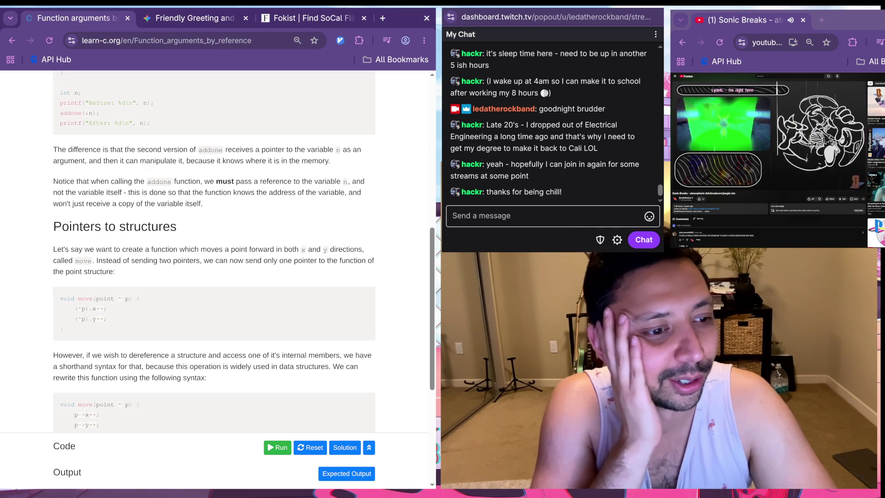
right_click(241, 213)
key(Escape)
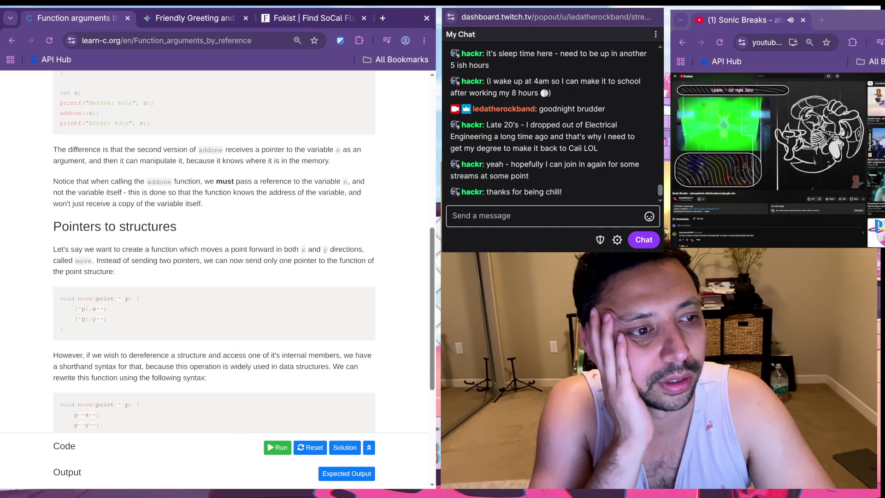
scroll(217, 253, down, 2)
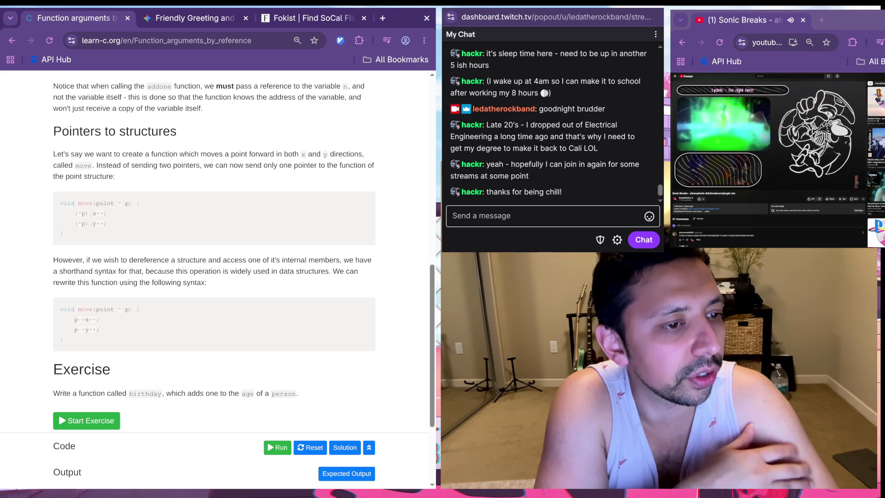
right_click(220, 216)
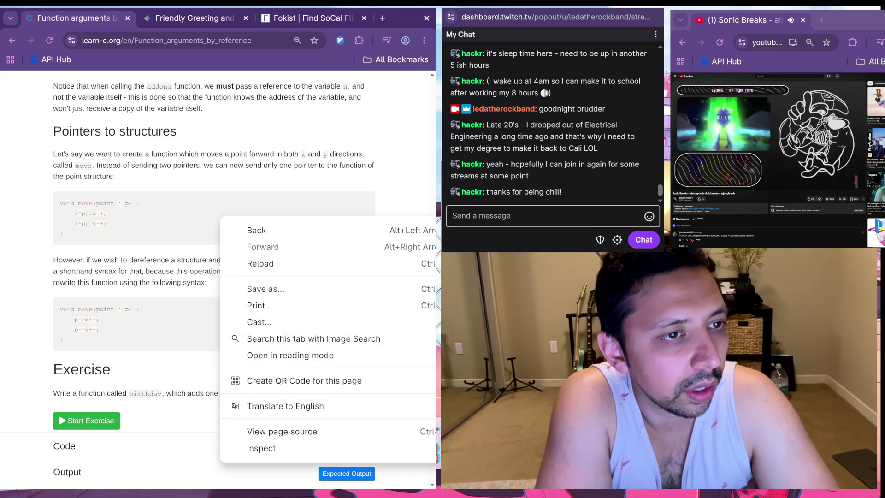
key(Escape)
scroll(221, 217, up, 5)
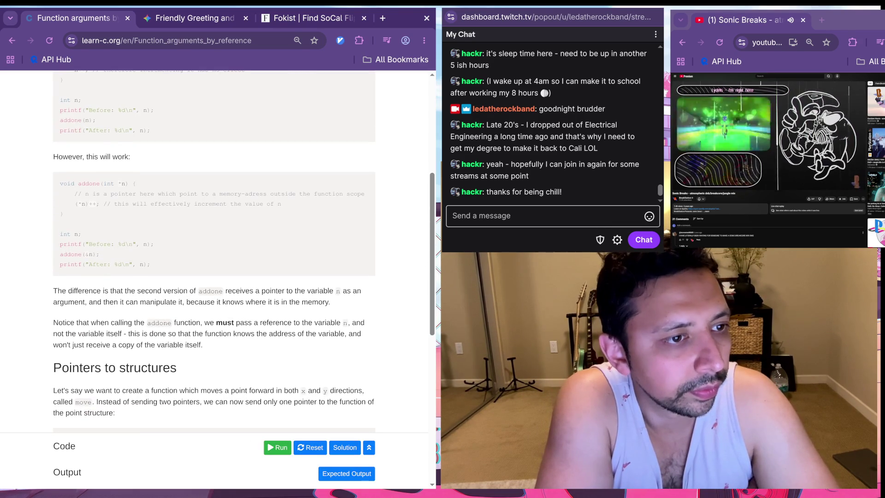
scroll(220, 249, down, 2)
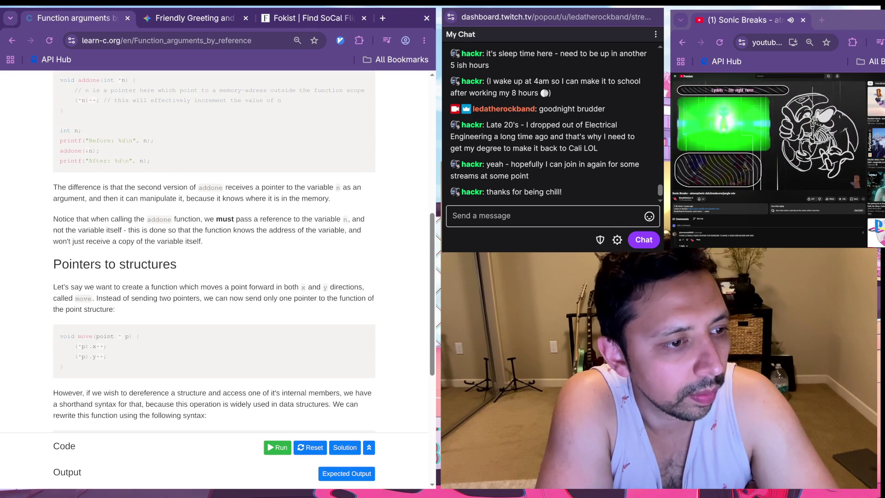
scroll(221, 249, down, 1)
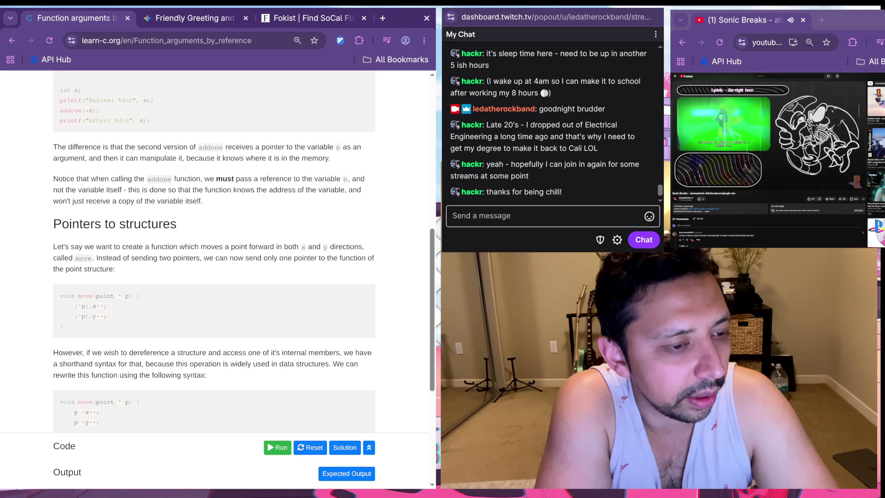
scroll(221, 249, down, 1)
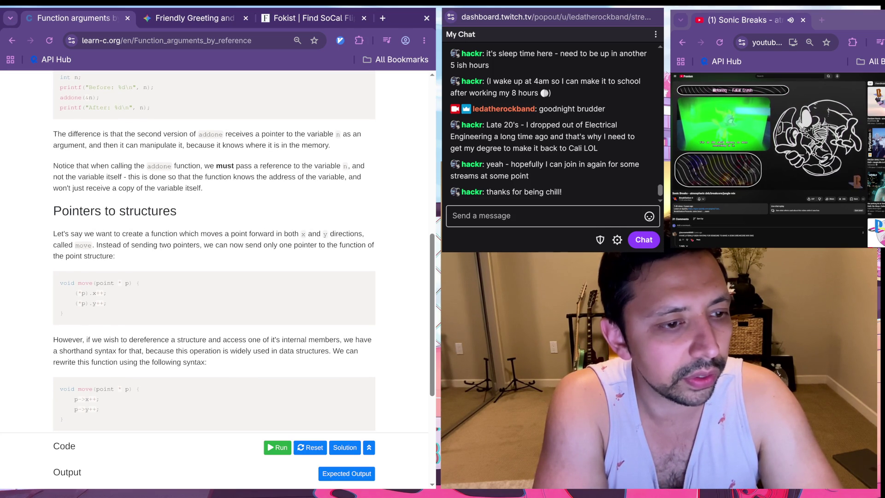
scroll(221, 249, down, 1)
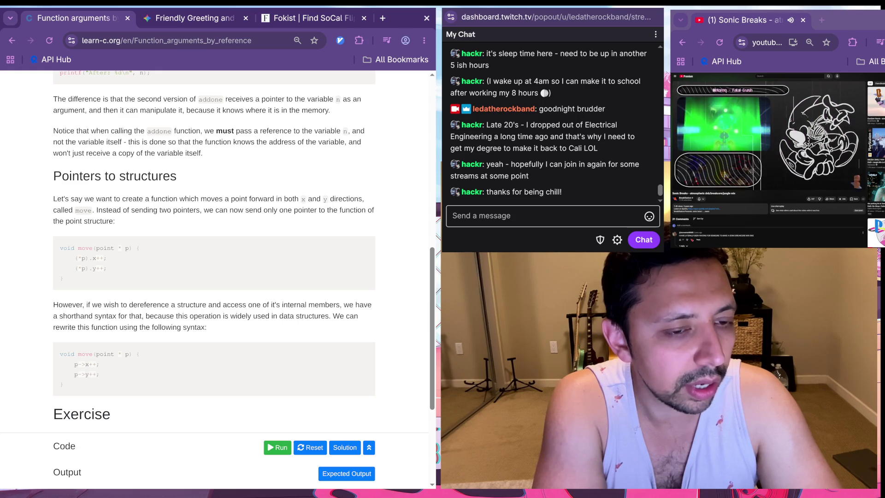
scroll(221, 249, down, 2)
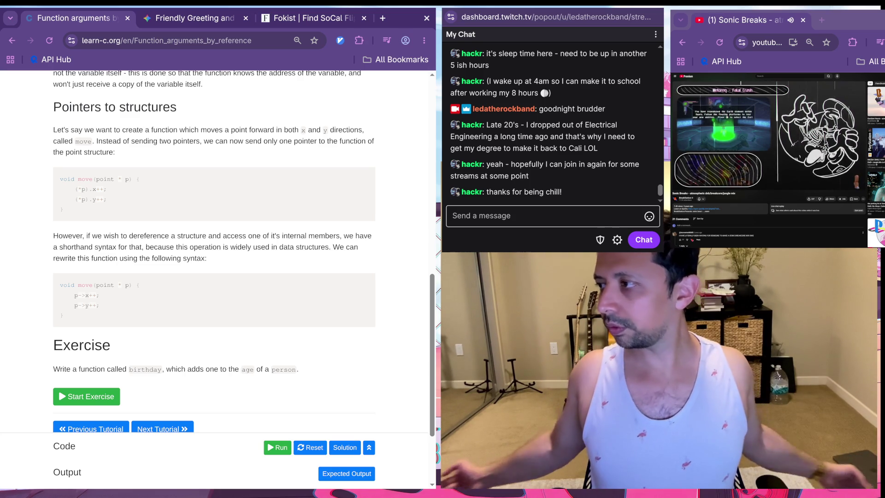
key(alt+Tab)
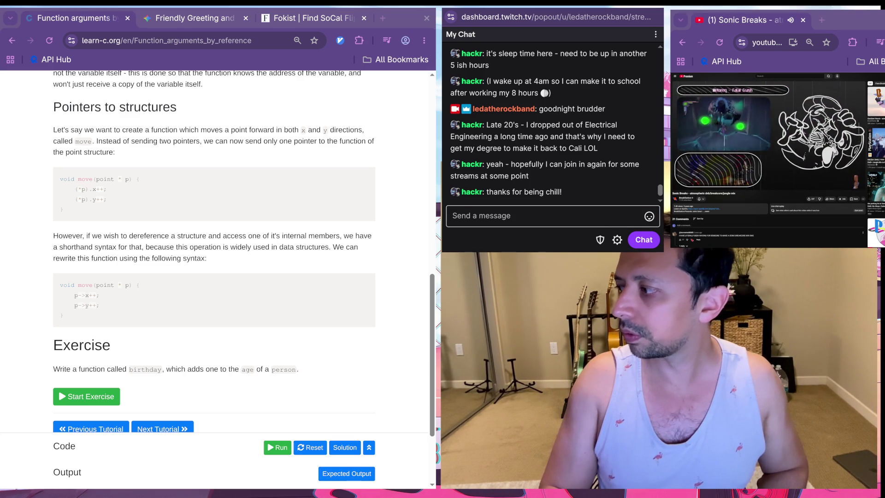
key(alt+Tab)
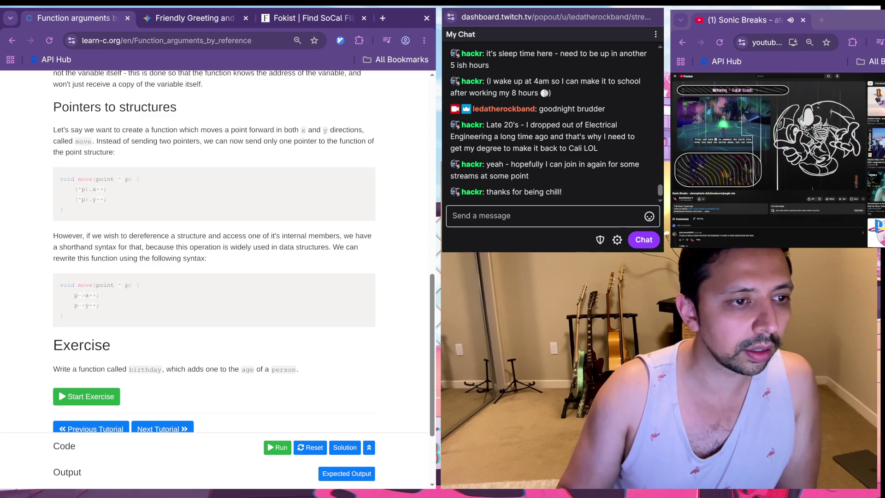
Step: Start a Gemini question 'is this:' followed by the pasted (*p).x++ move() code
drag(63, 211, 144, 179)
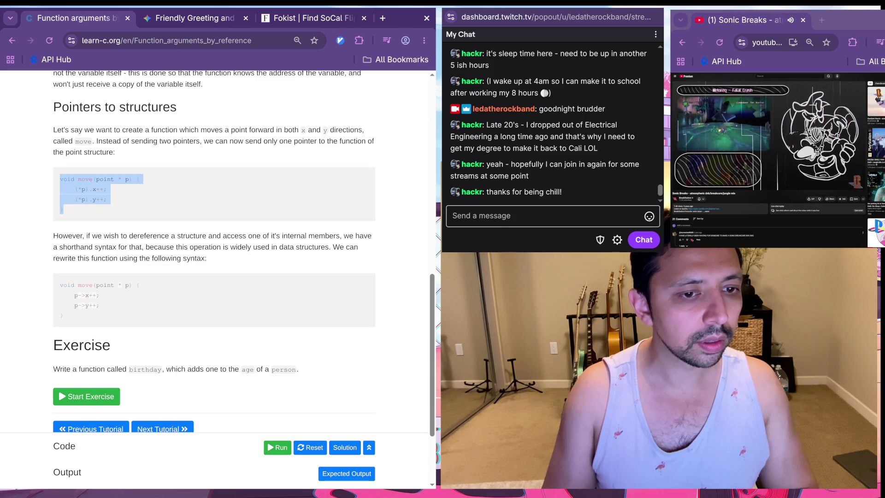
scroll(214, 254, down, 1)
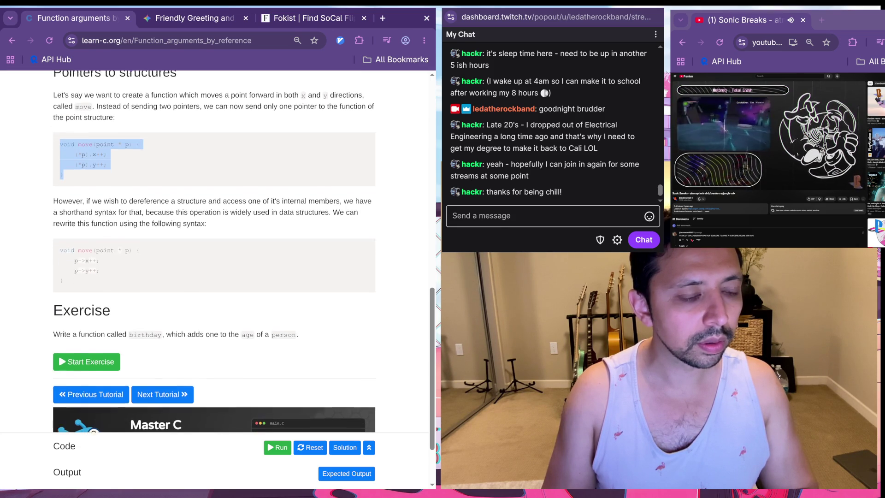
key(ctrl+Tab)
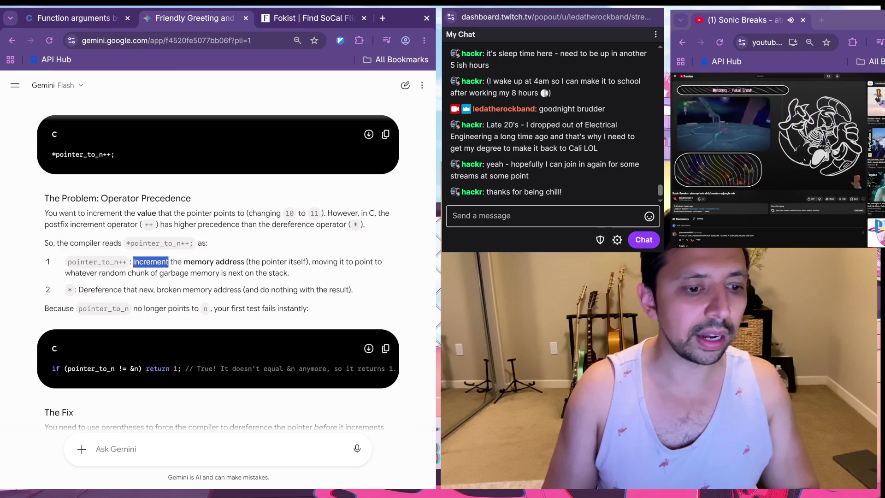
click(207, 449)
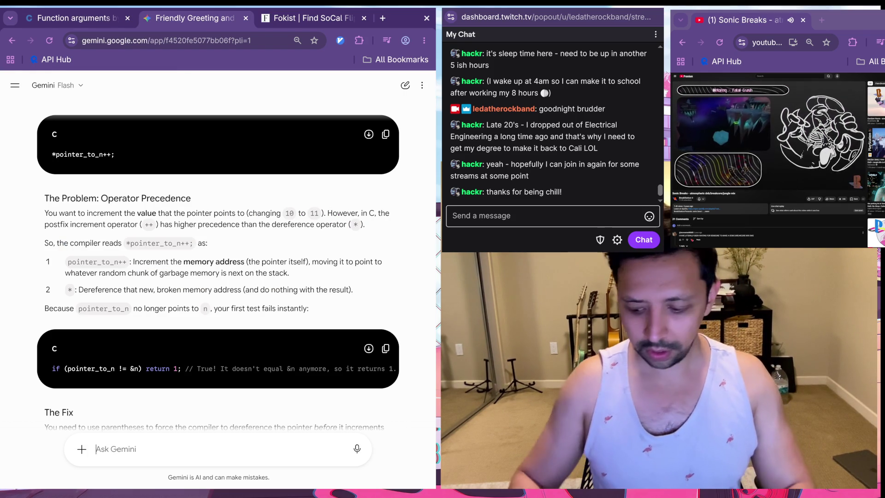
text(is this:)
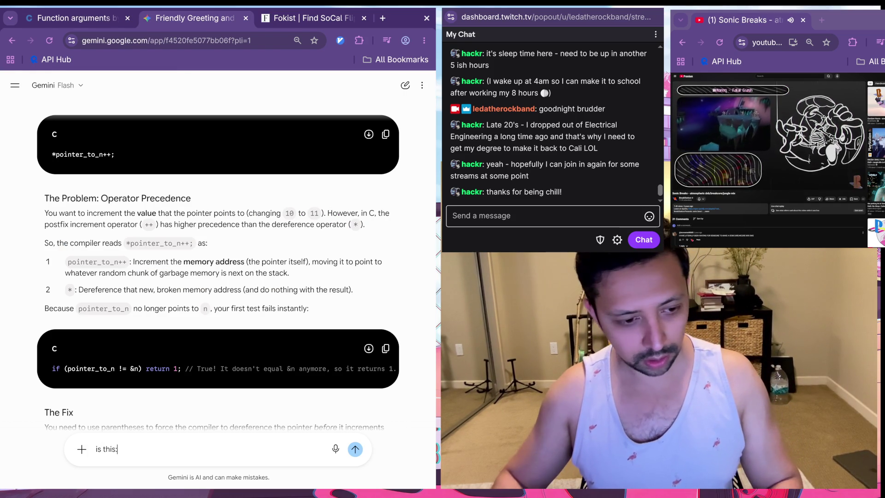
key(shift+Return)
key(shift+Return)
text(void move(point * p) {     (*p).x++;     (*p).y++;})
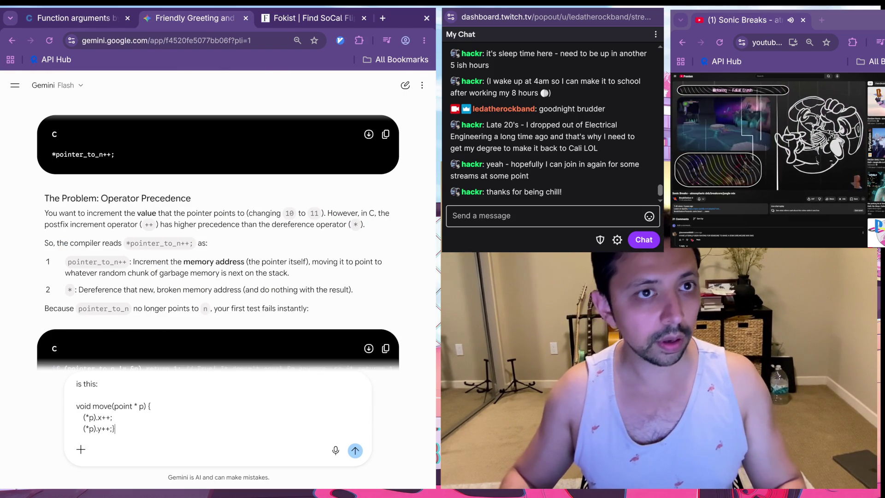
Step: Add the p->x++ move() example as the comparison and send the question
key(ctrl+shift+Tab)
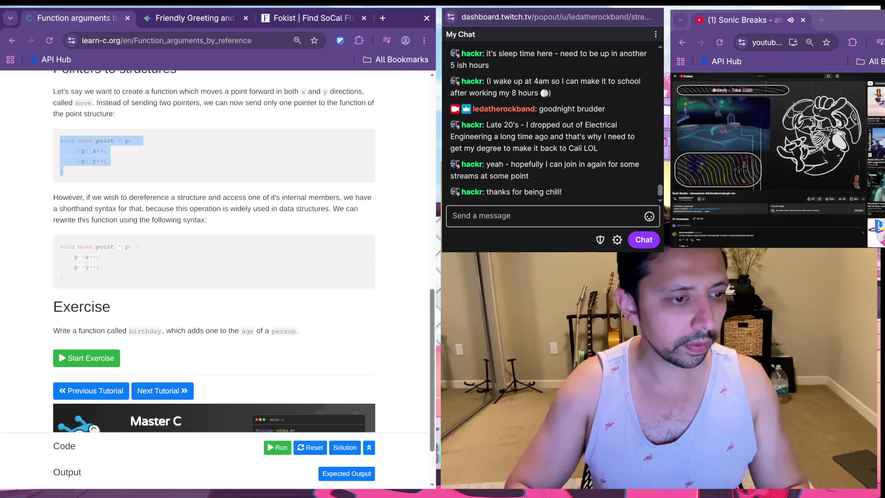
drag(63, 247, 63, 277)
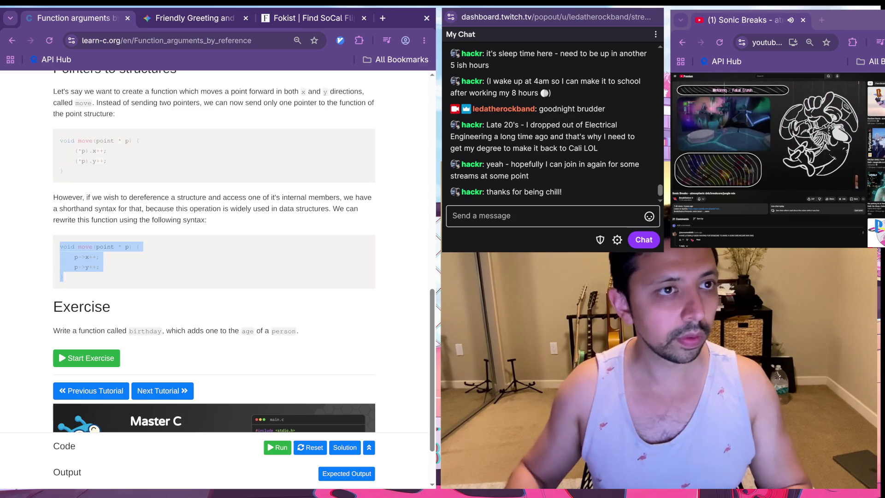
key(ctrl+Tab)
key(shift+Return)
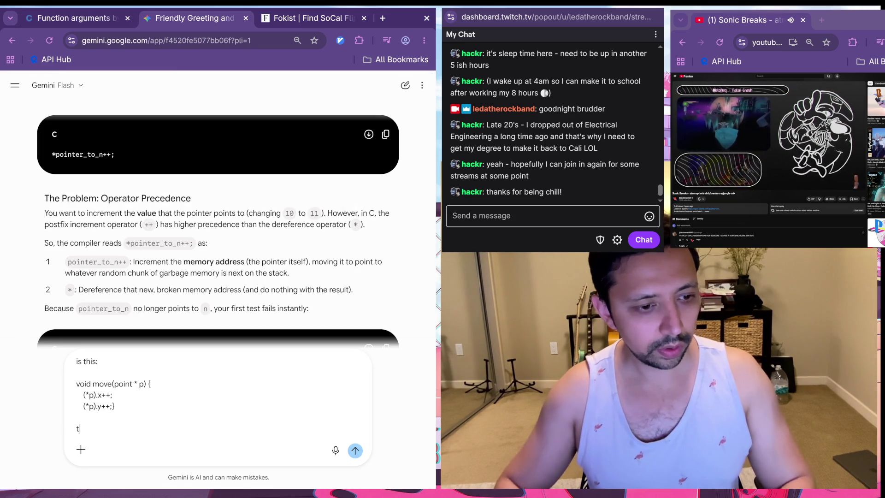
key(shift+Return)
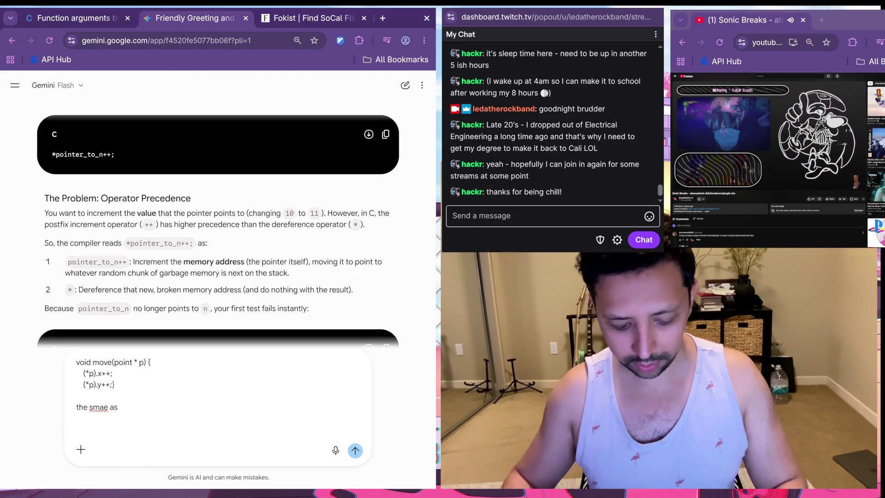
key(shift+Return)
text(void move(point * p) {     p->x++;     p->y++;})
key(shift+Return)
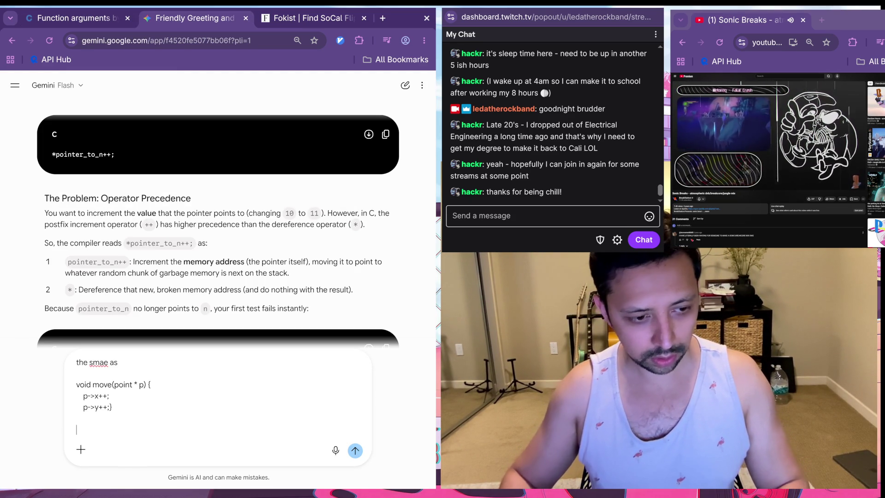
key(Return)
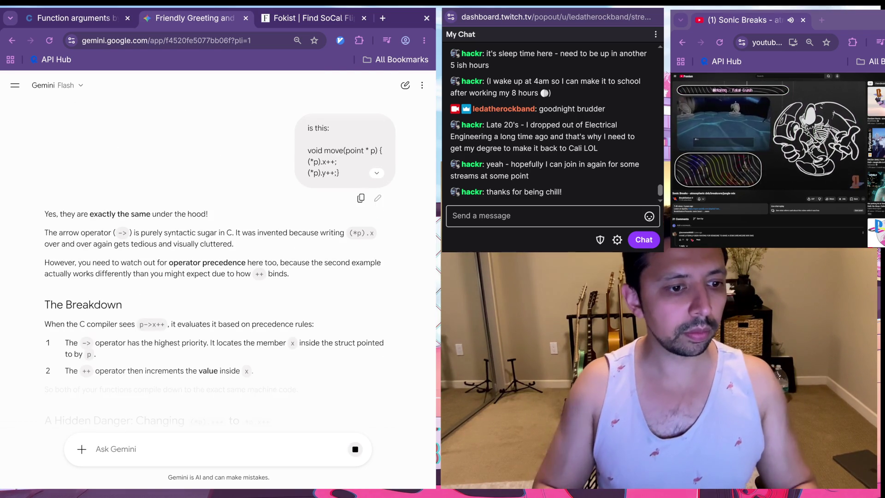
Step: Flip past the Fokist listing tab back to the Gemini chat
key(ctrl+Tab)
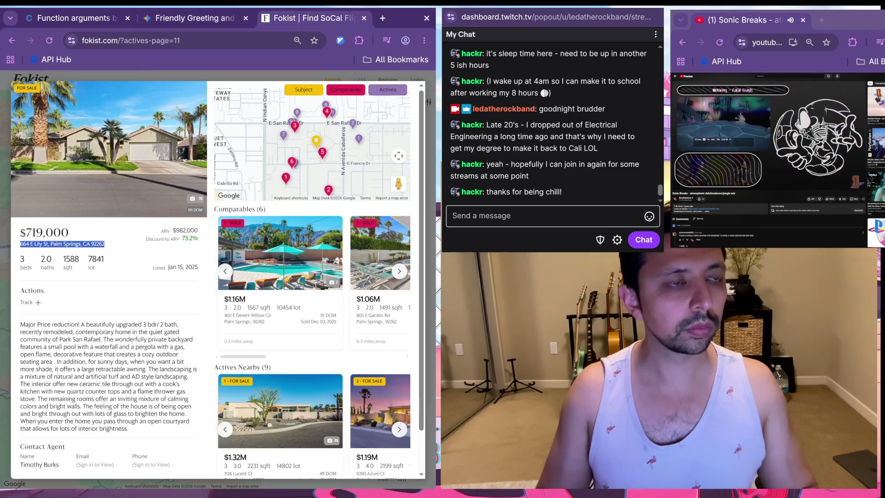
key(ctrl+shift+Tab)
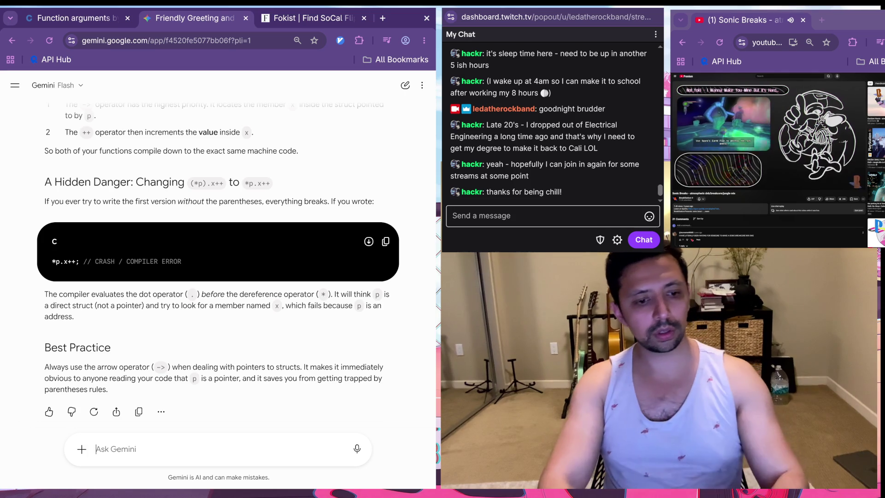
Step: Ask Gemini 'tell me about these parentheses rules that could trap me?'
text(tell me about these 'parentheses rules' that coudl trap)
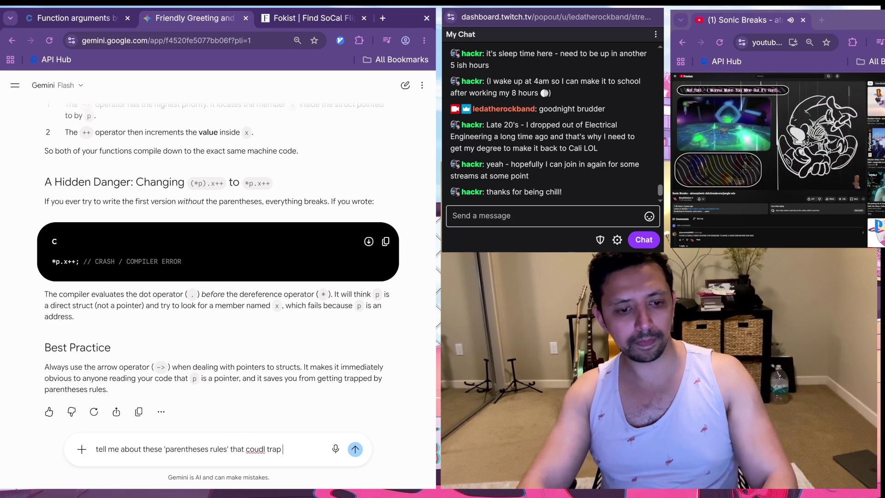
key(BackSpace)
key(BackSpace)
key(BackSpace)
text(cou)
key(BackSpace)
key(BackSpace)
key(BackSpace)
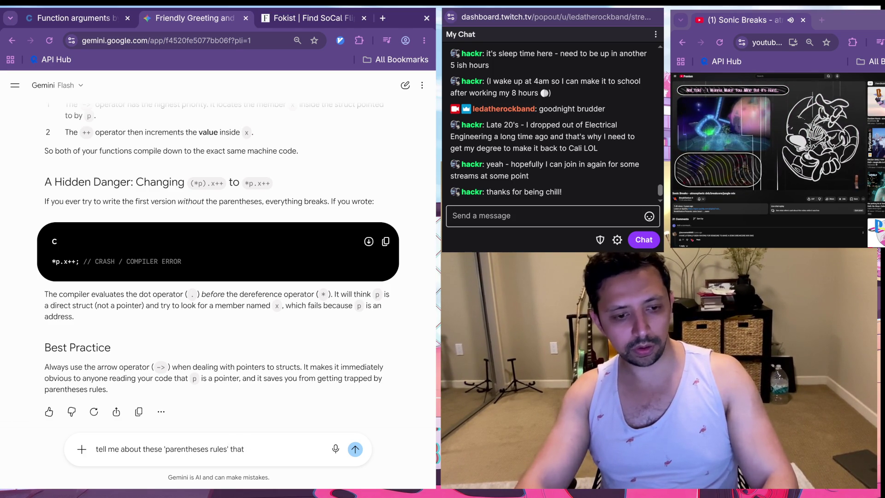
text(could trap me?)
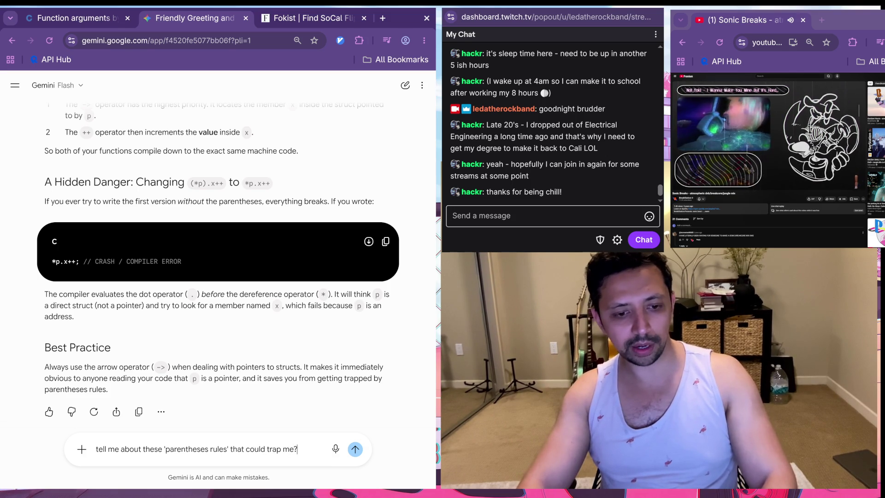
key(Return)
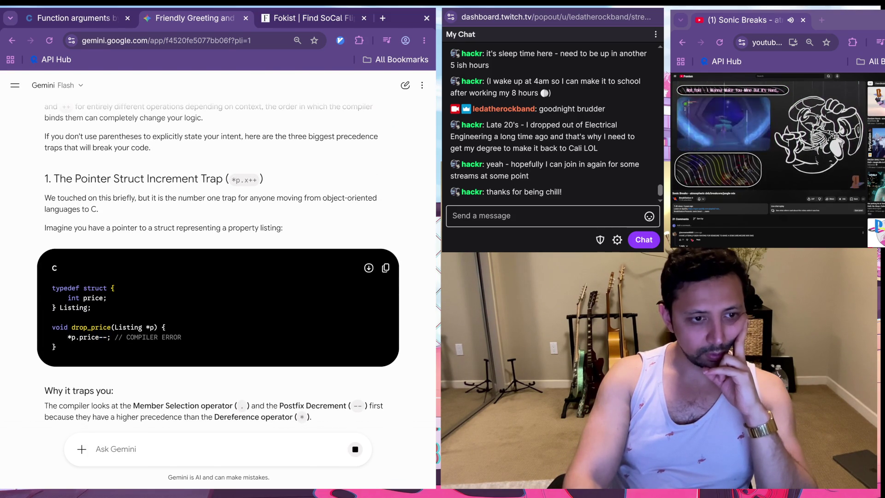
Step: Read the start of Gemini's answer and highlight the faulty *p.price-- example line
double_click(142, 337)
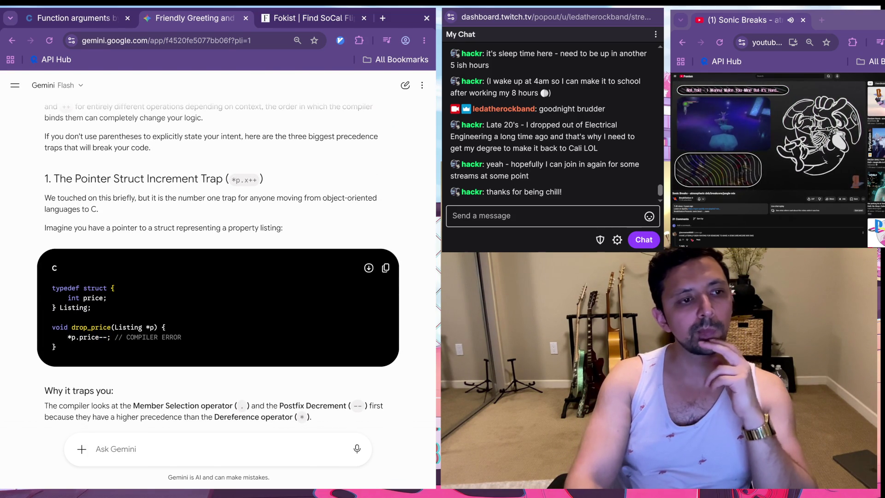
scroll(218, 268, down, 3)
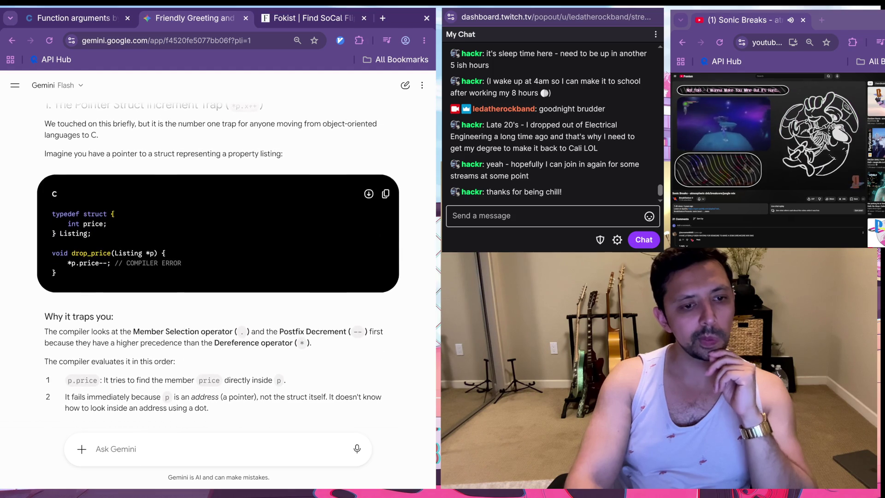
scroll(217, 267, down, 4)
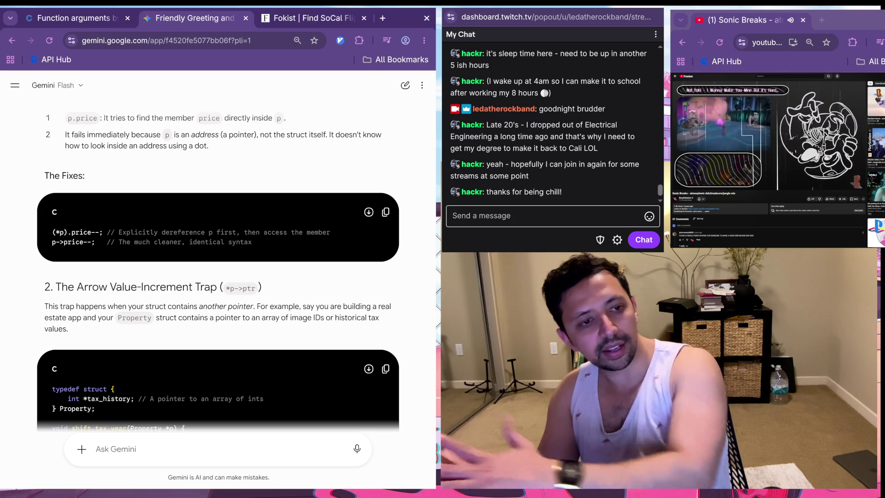
scroll(217, 268, up, 2)
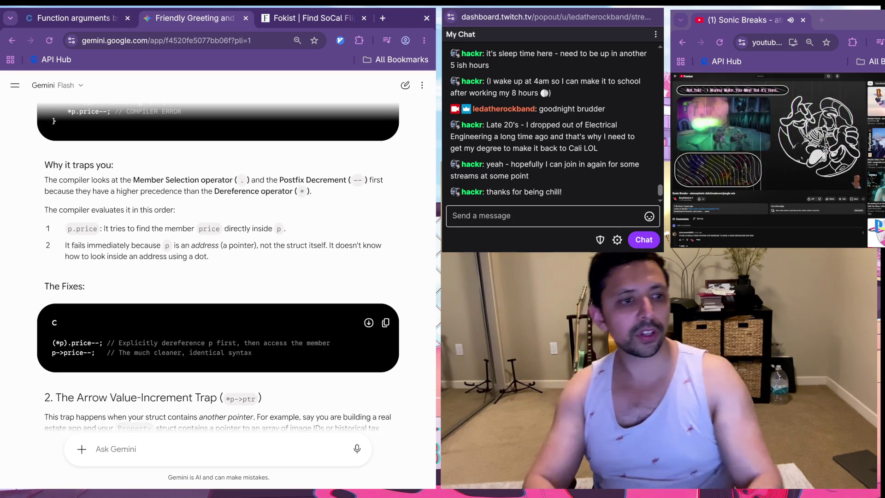
scroll(218, 267, up, 3)
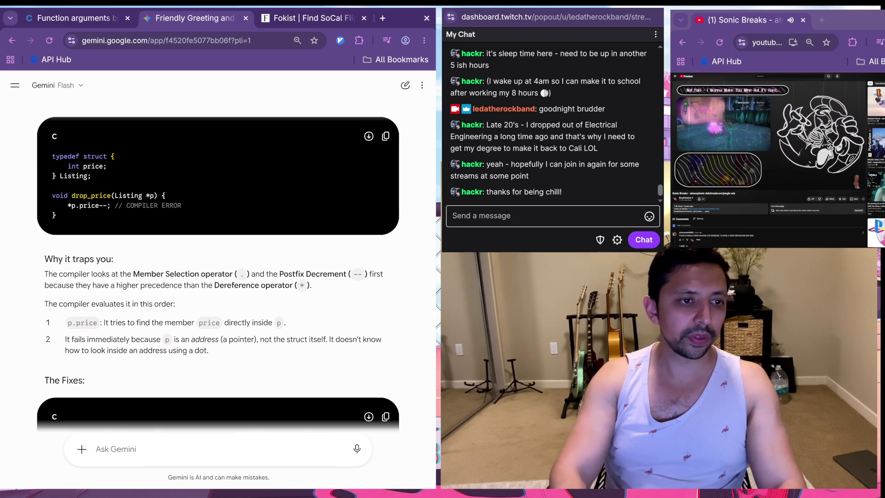
mouse_move(126, 205)
mouse_down()
mouse_move(184, 212)
mouse_move(52, 205)
mouse_up()
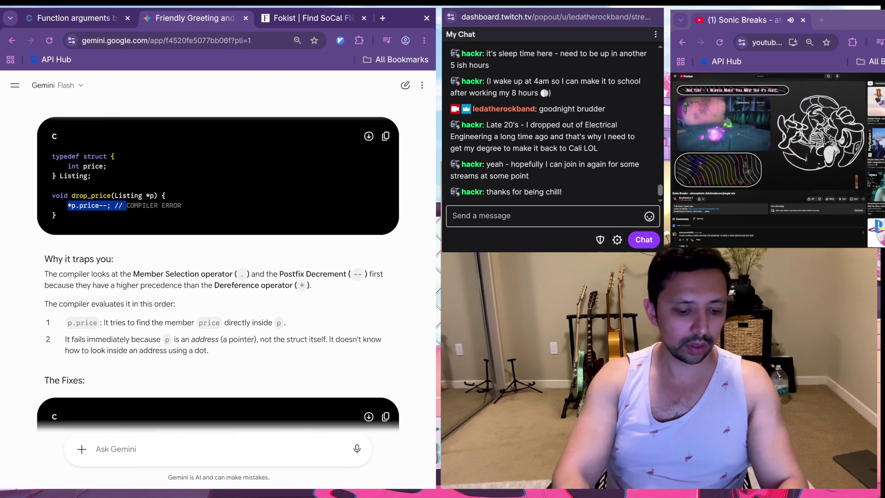
Step: Read on to the Arrow Value-Increment Trap, then return to the learn-c.org lesson
scroll(218, 267, down, 1)
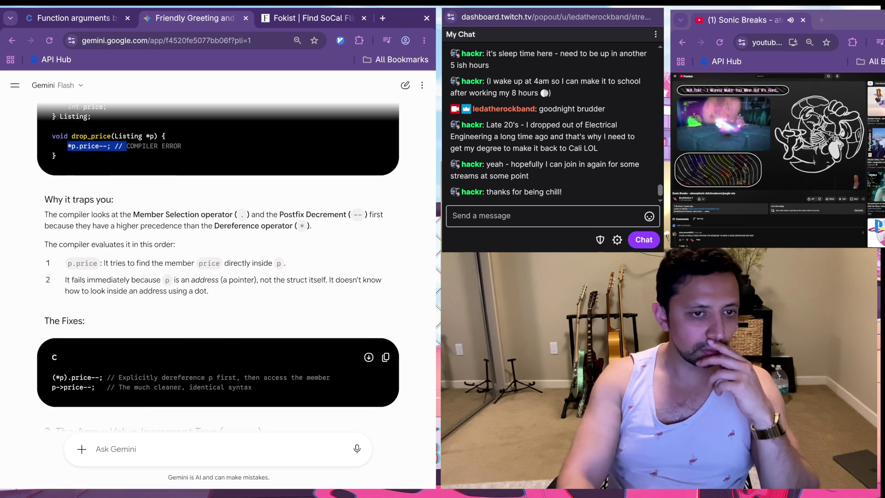
scroll(217, 267, down, 1)
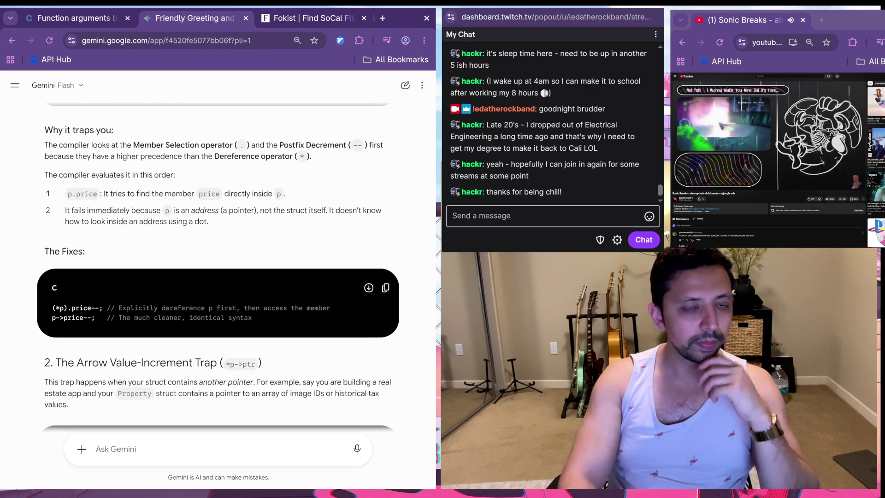
scroll(217, 268, down, 3)
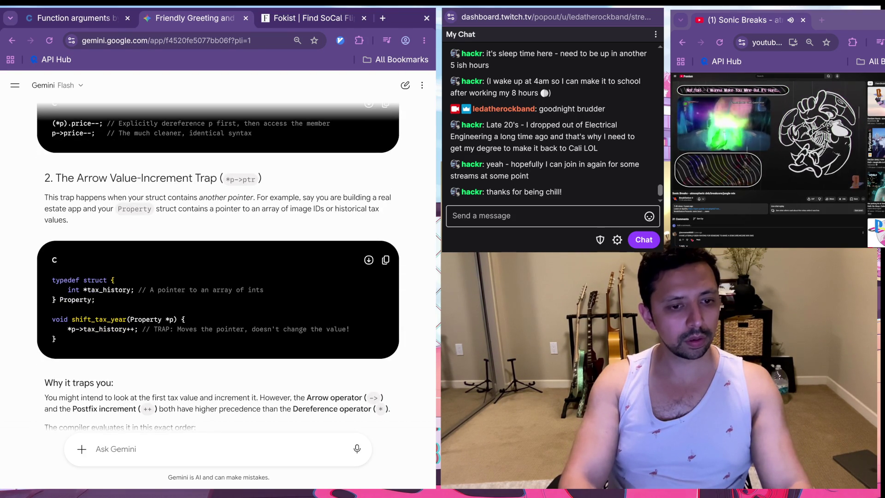
scroll(218, 267, down, 1)
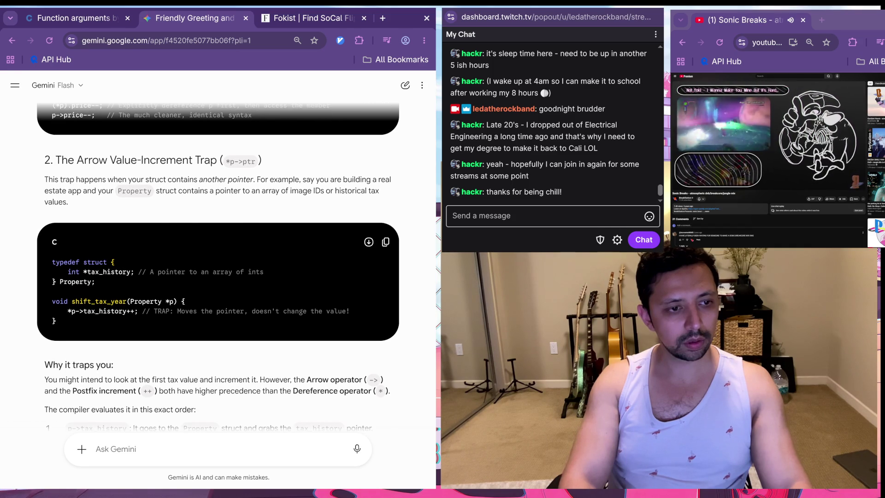
scroll(217, 267, down, 2)
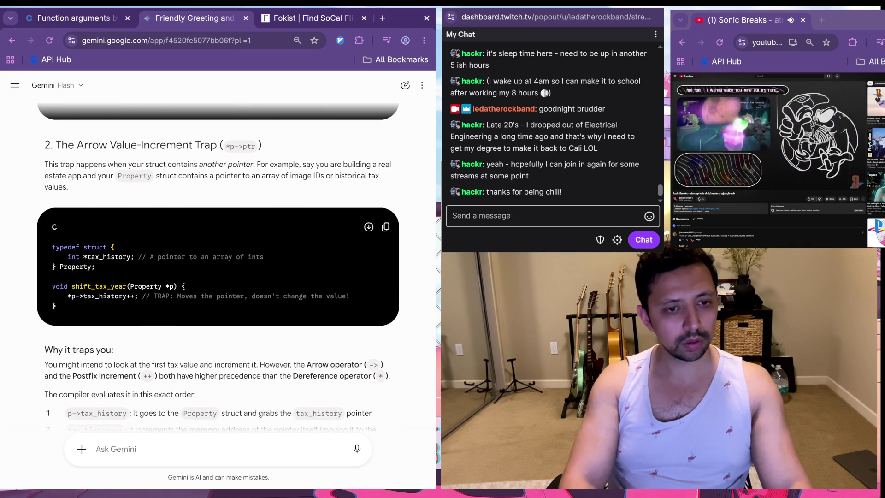
scroll(217, 267, down, 2)
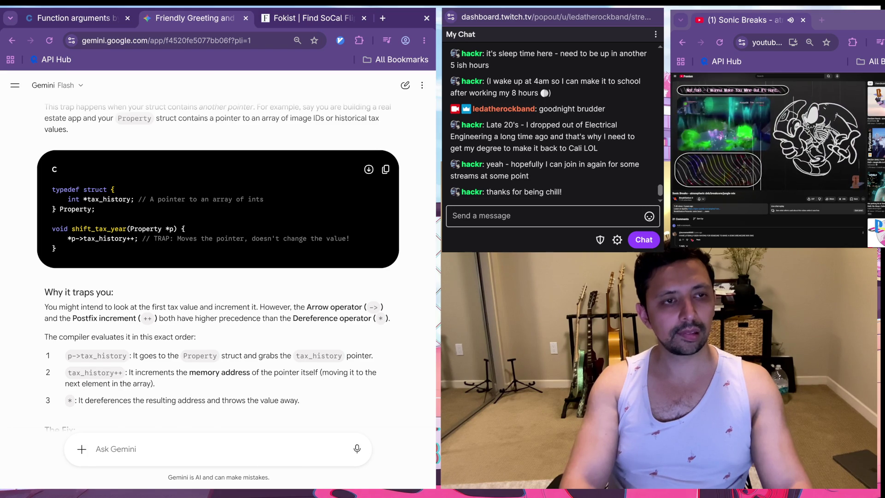
key(ctrl+Tab)
key(ctrl+Tab)
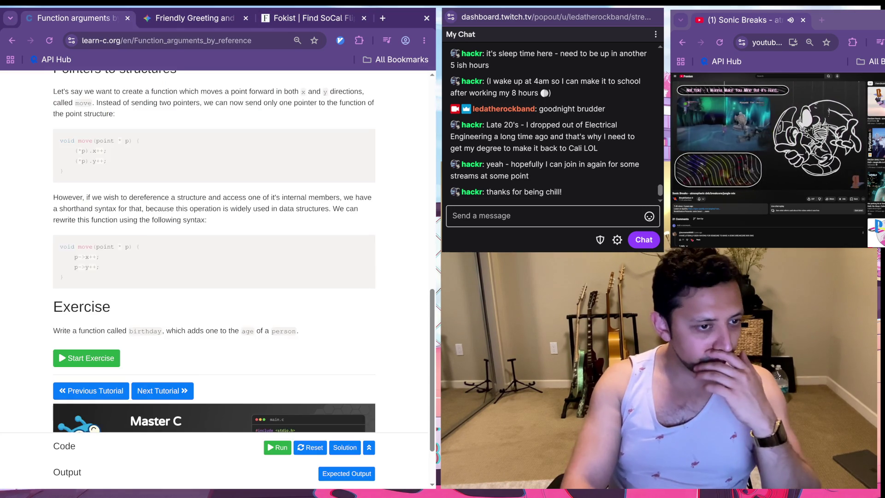
Step: Open the exercise code editor and add blank lines below the write-your-function comment
scroll(217, 277, down, 3)
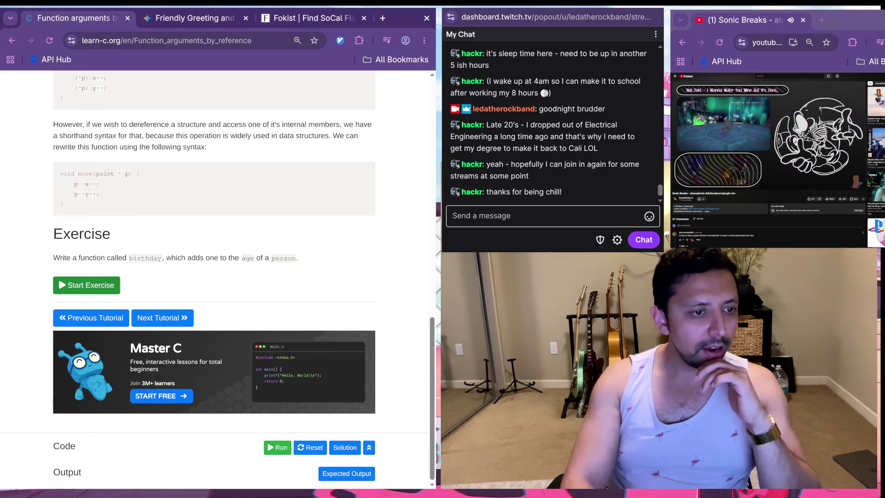
click(369, 448)
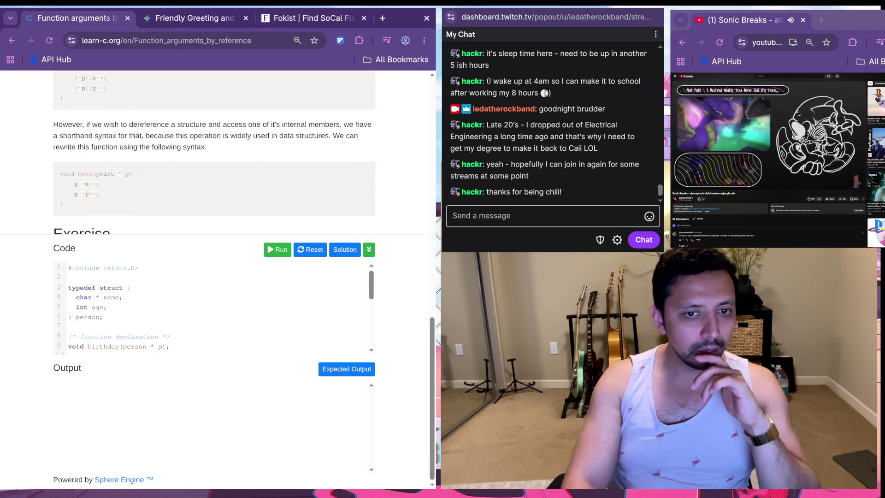
click(369, 250)
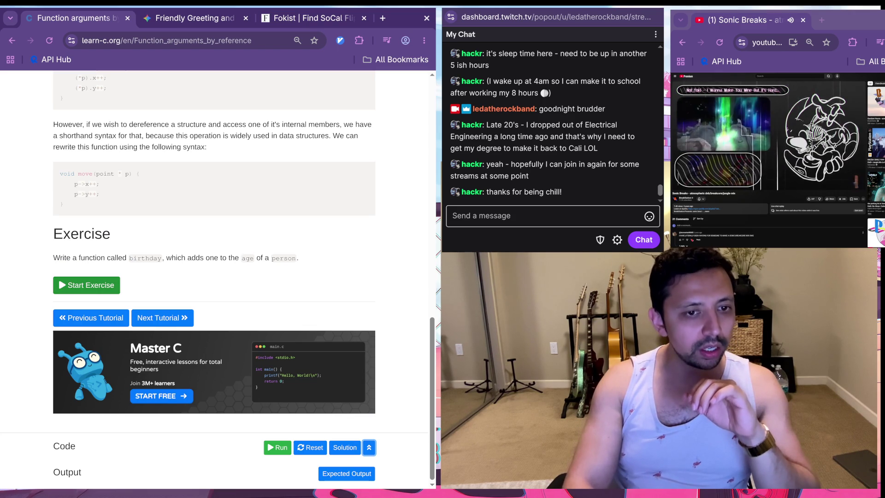
click(369, 447)
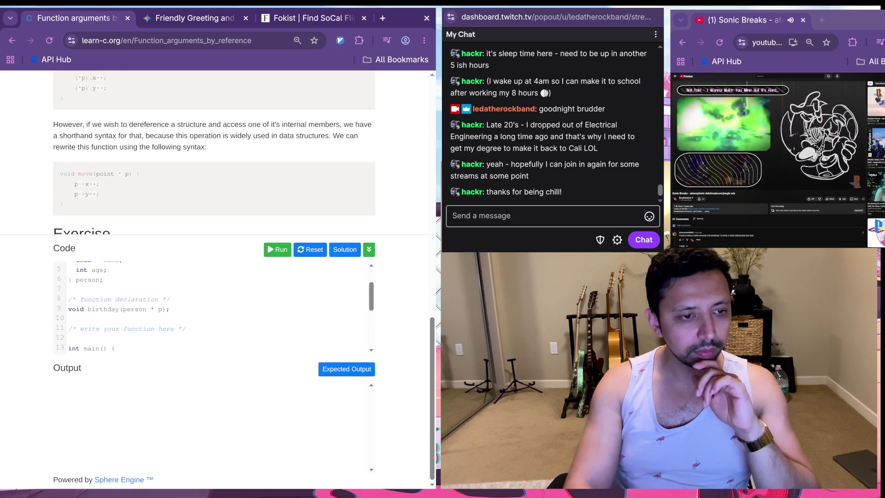
scroll(212, 306, down, 10)
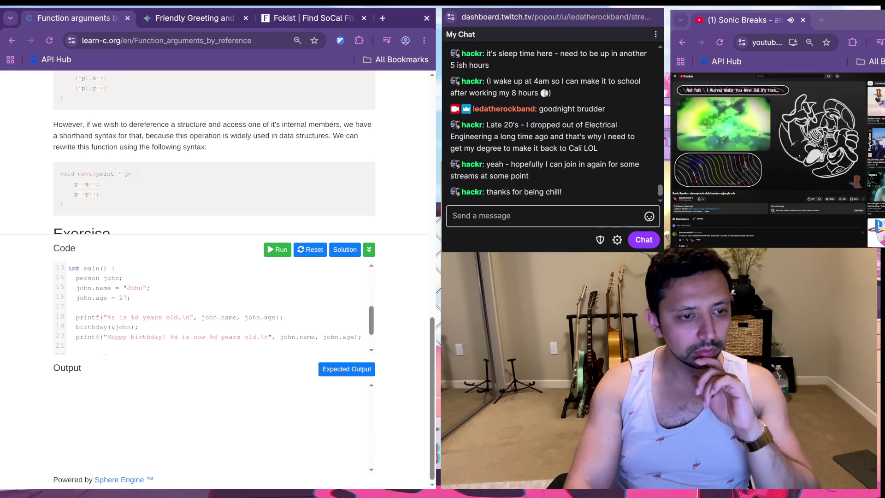
scroll(214, 307, up, 5)
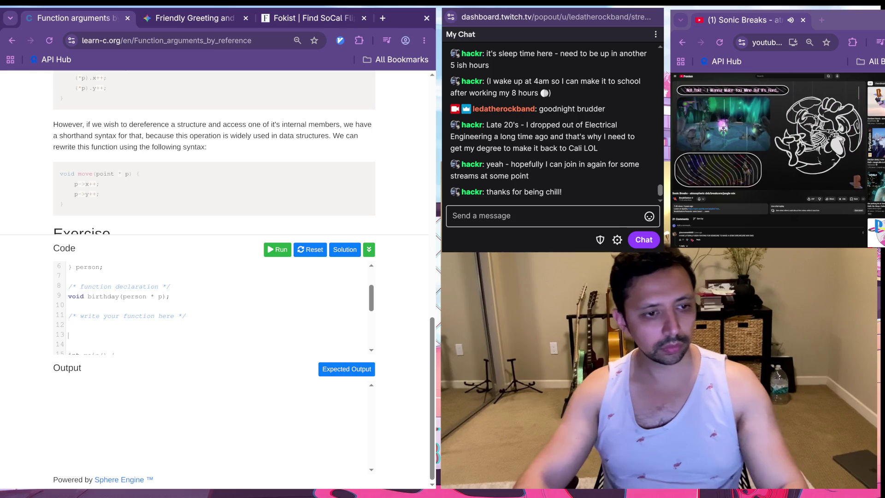
key(Return)
key(Return)
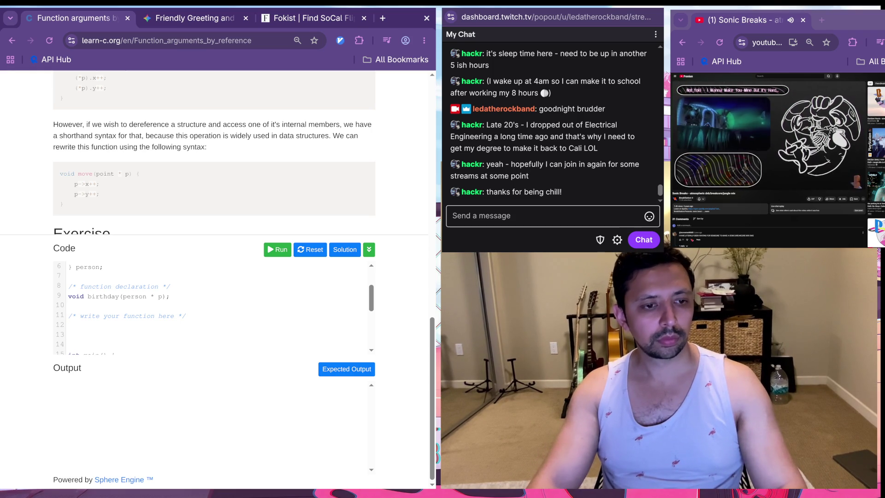
scroll(212, 309, down, 5)
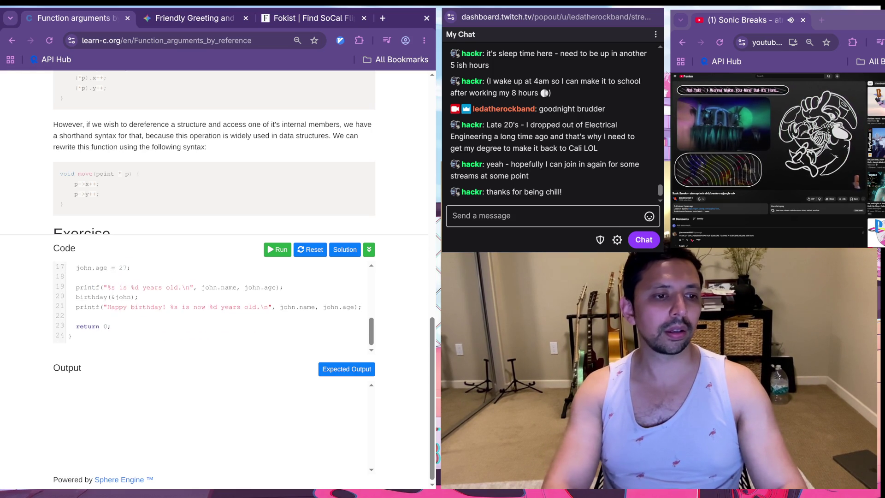
scroll(212, 309, up, 8)
scroll(212, 309, down, 3)
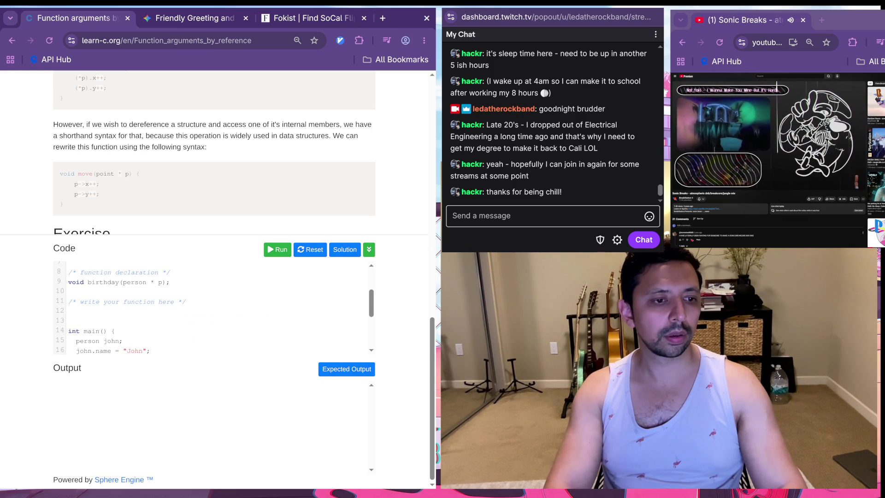
Step: Replace the birthday declaration's semicolon with a braced body containing p->age++
click(170, 277)
key(BackSpace)
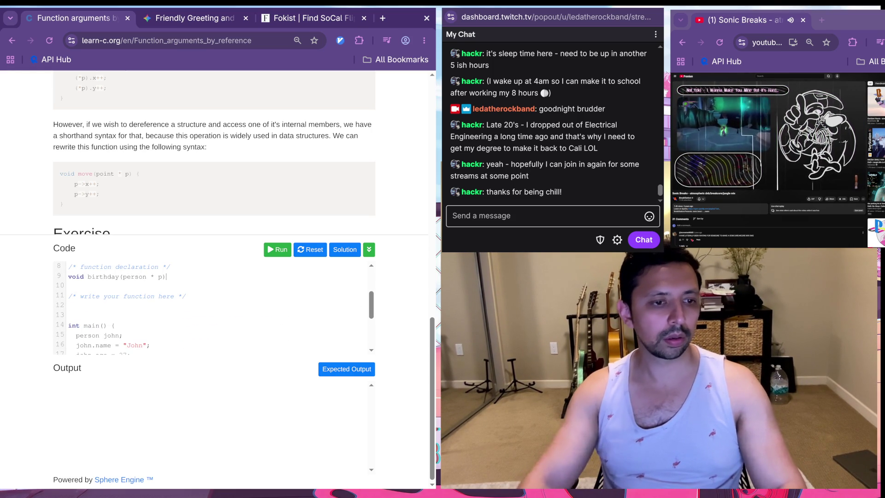
text({)
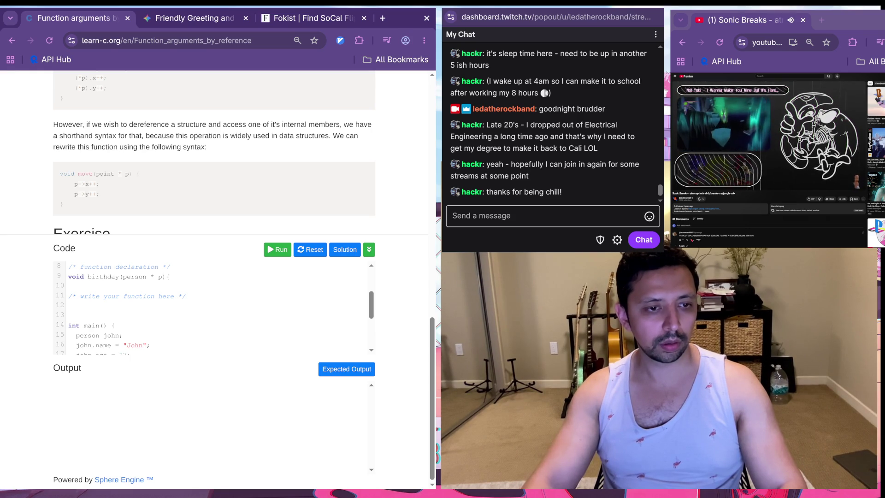
key(Return)
text(;)
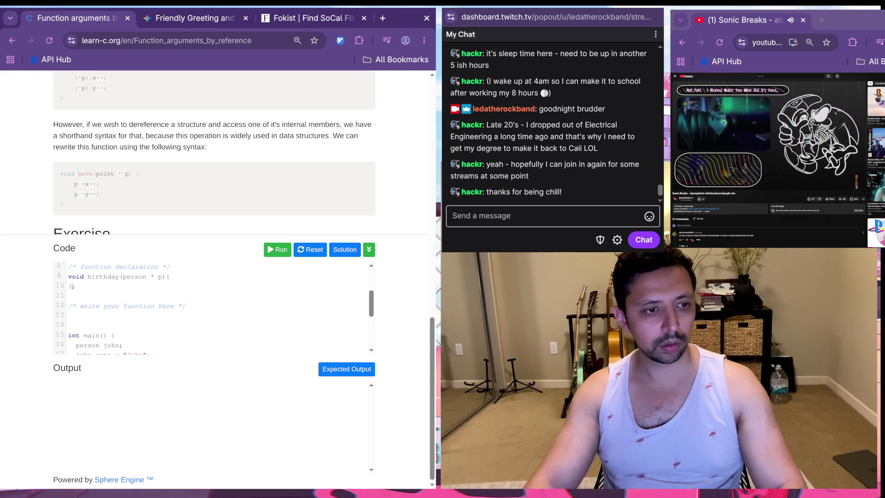
key(Return)
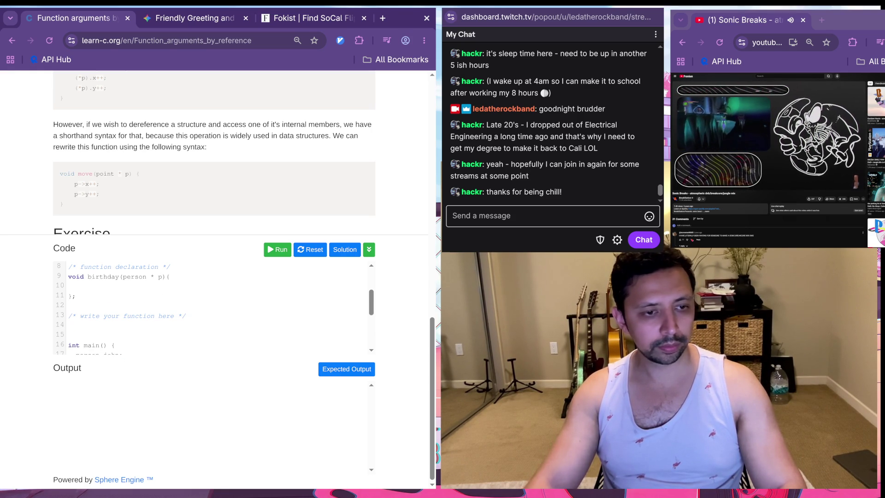
text(p)
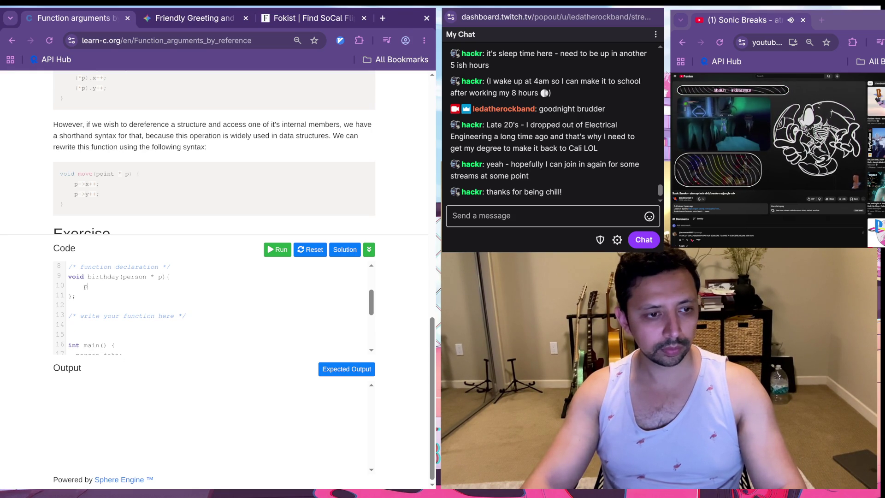
text(->)
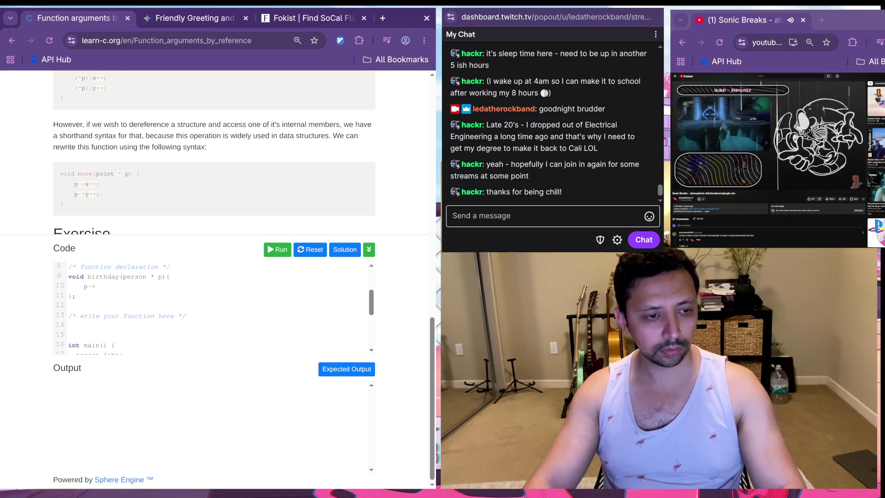
text(age)
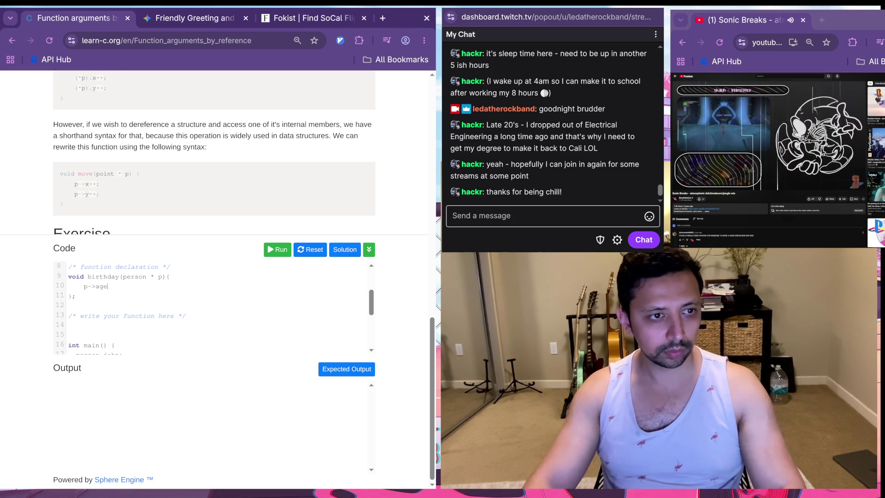
text(++')
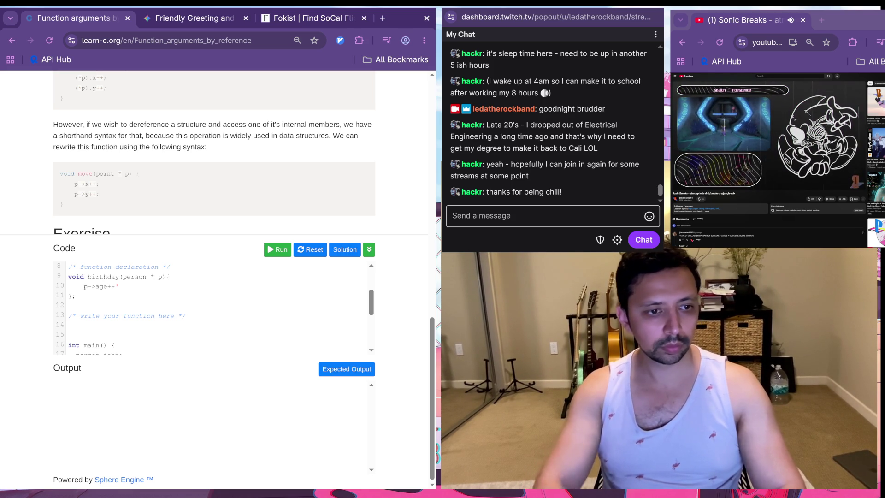
Step: Run the birthday exercise and accept the Correct! result to advance to Dynamic allocation
click(277, 249)
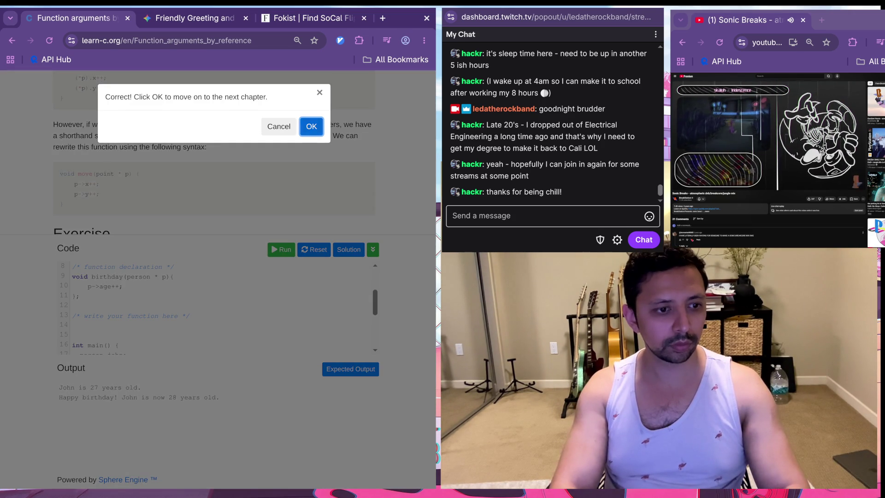
key(Return)
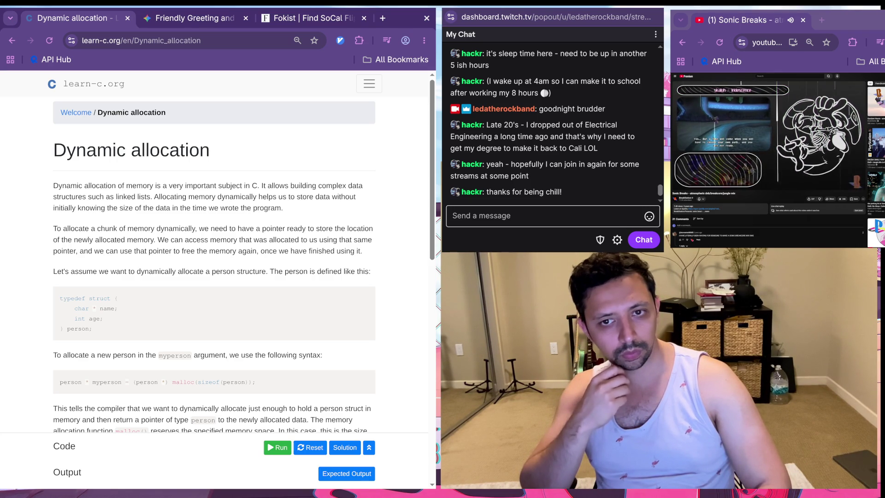
click(770, 138)
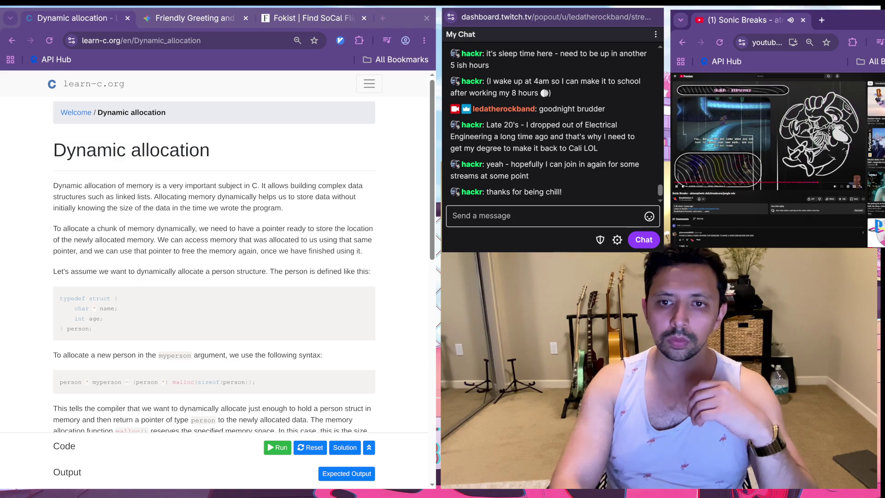
scroll(769, 139, down, 1)
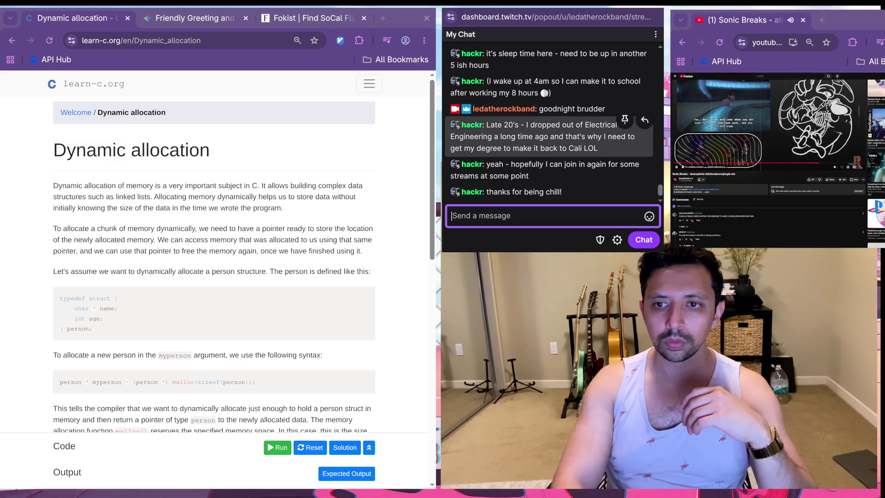
scroll(769, 138, down, 5)
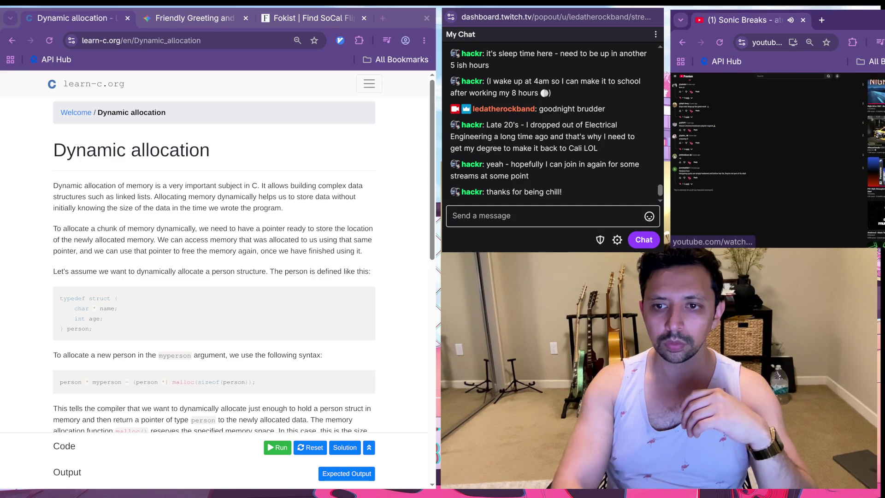
scroll(769, 138, up, 6)
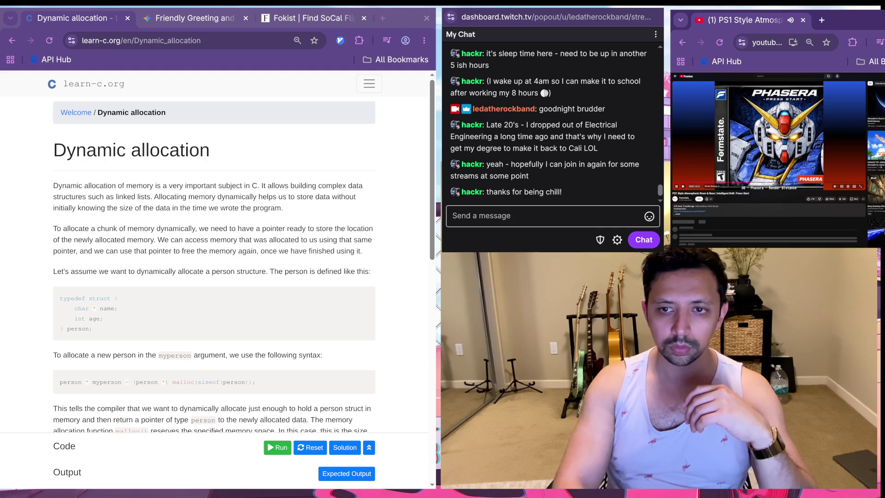
click(675, 182)
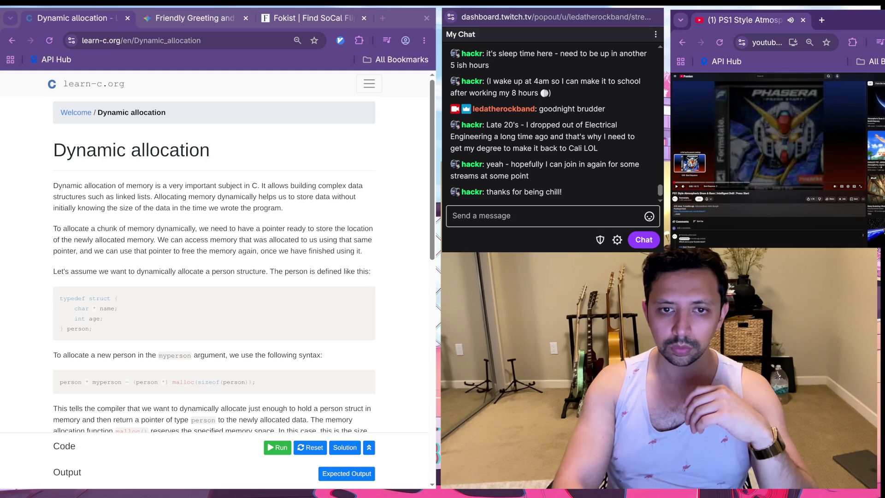
key(alt+Tab)
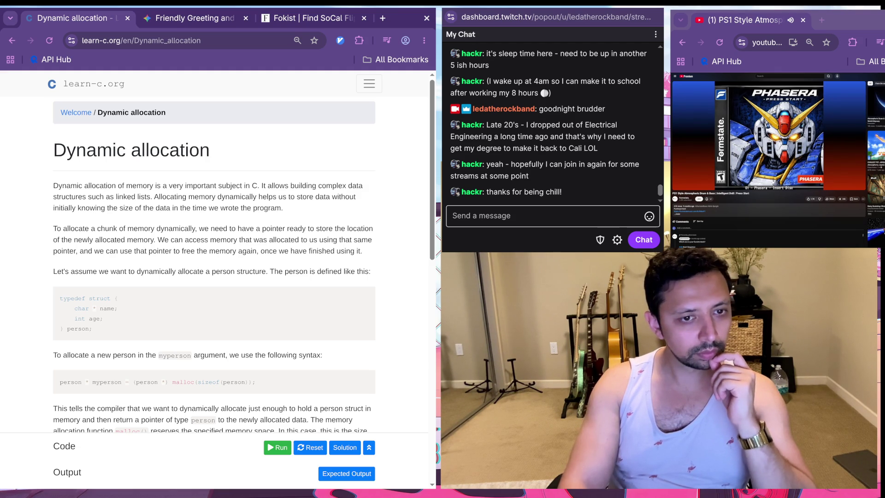
scroll(214, 251, down, 1)
scroll(214, 252, up, 1)
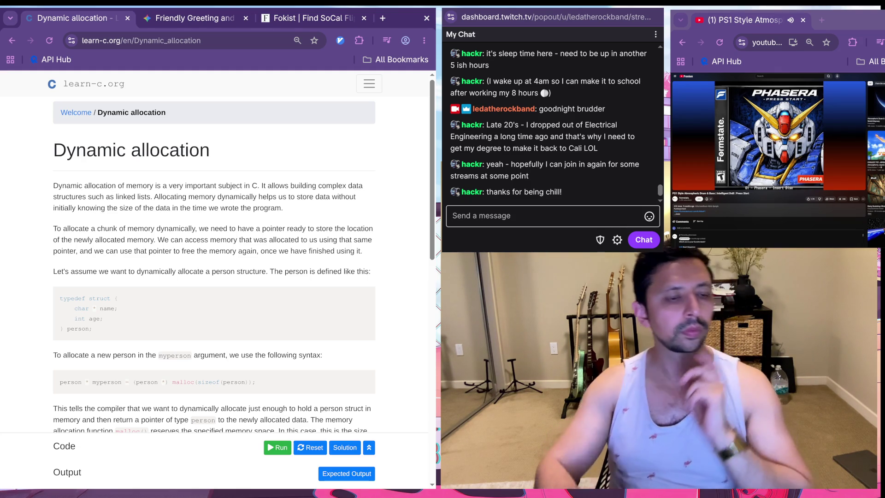
scroll(217, 251, down, 3)
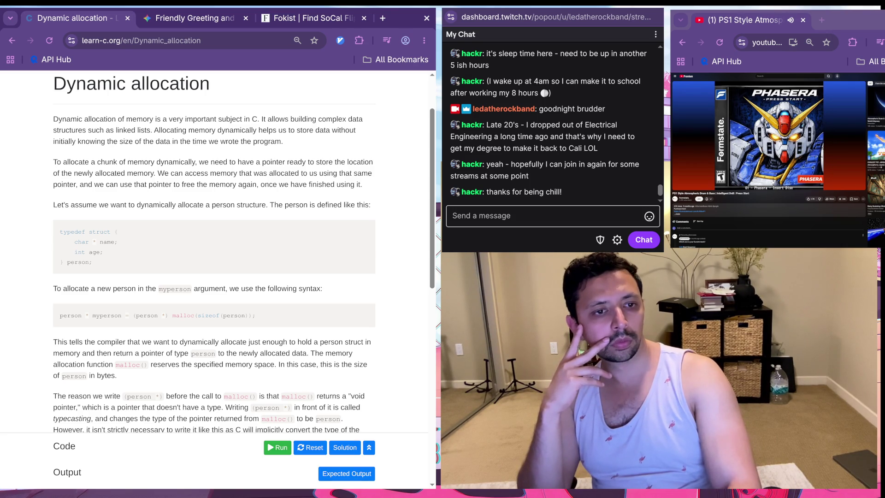
scroll(217, 251, down, 1)
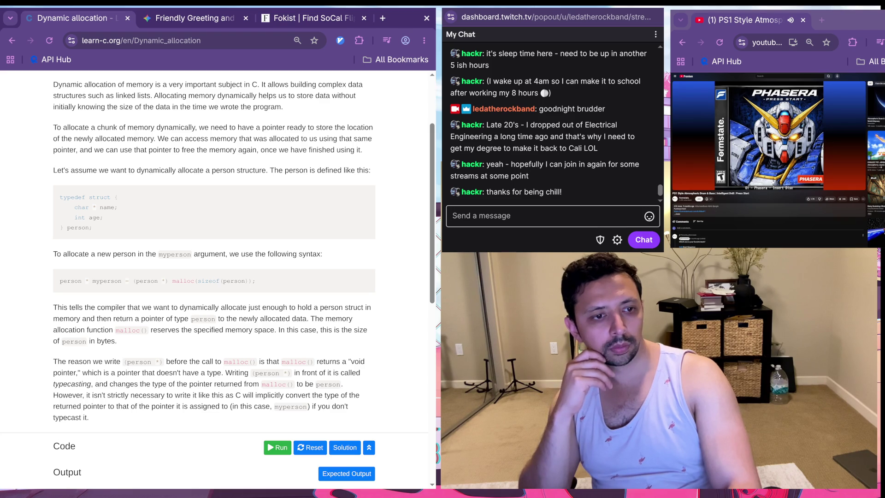
scroll(217, 251, down, 1)
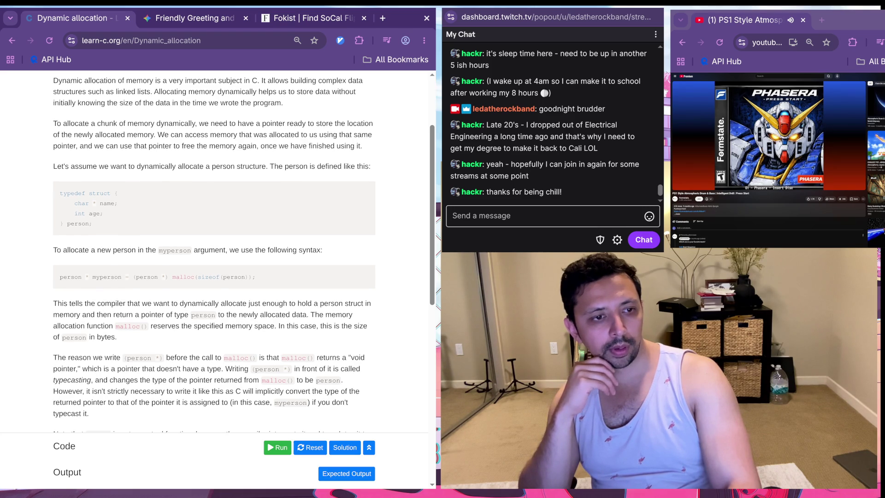
scroll(217, 252, down, 2)
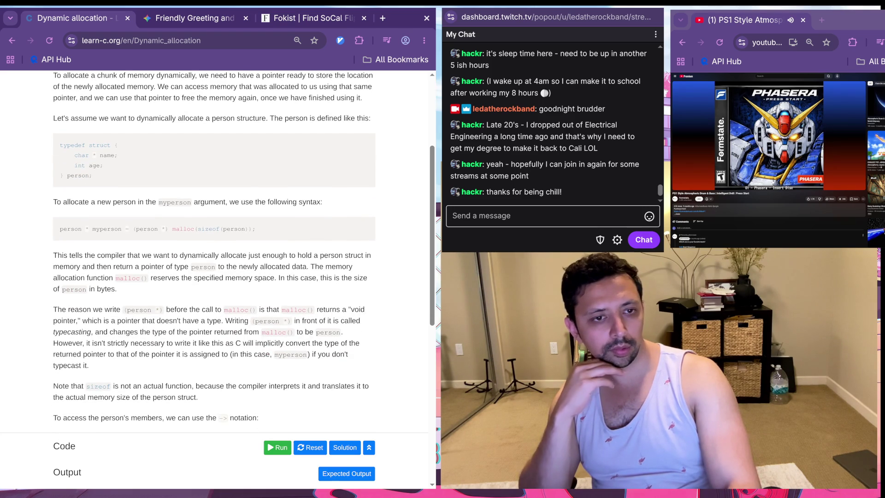
scroll(217, 251, down, 5)
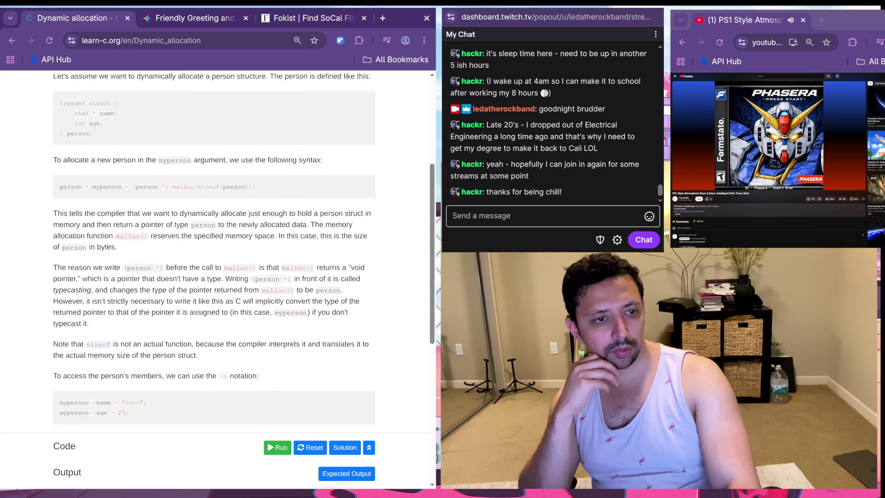
scroll(217, 251, up, 4)
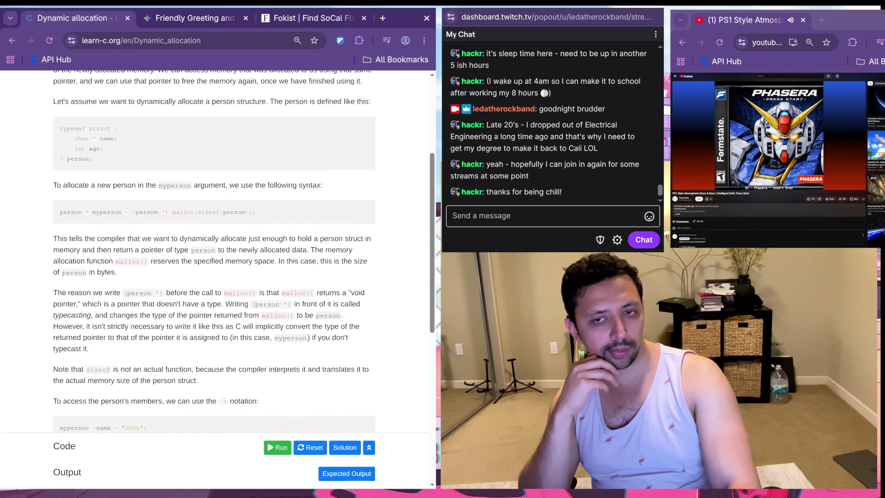
scroll(217, 251, down, 7)
scroll(217, 251, up, 10)
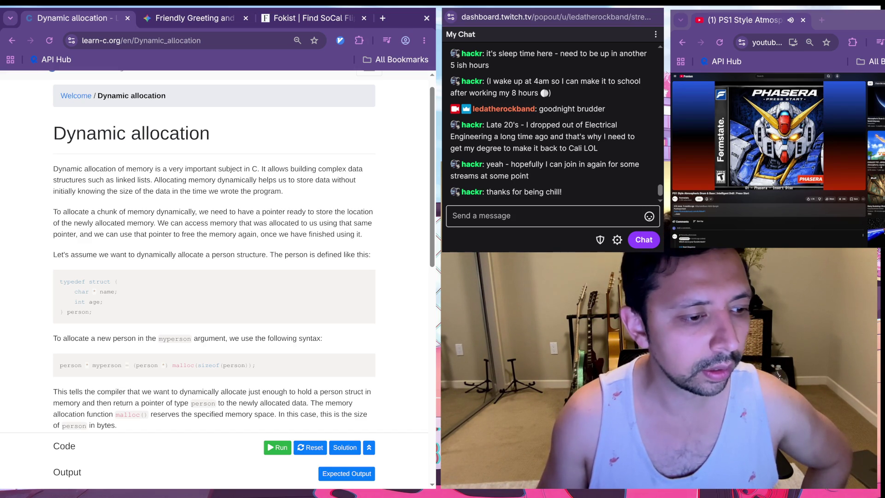
Step: Select the person struct through the malloc line, then leave the Dynamic allocation tab for Gemini
scroll(217, 249, down, 3)
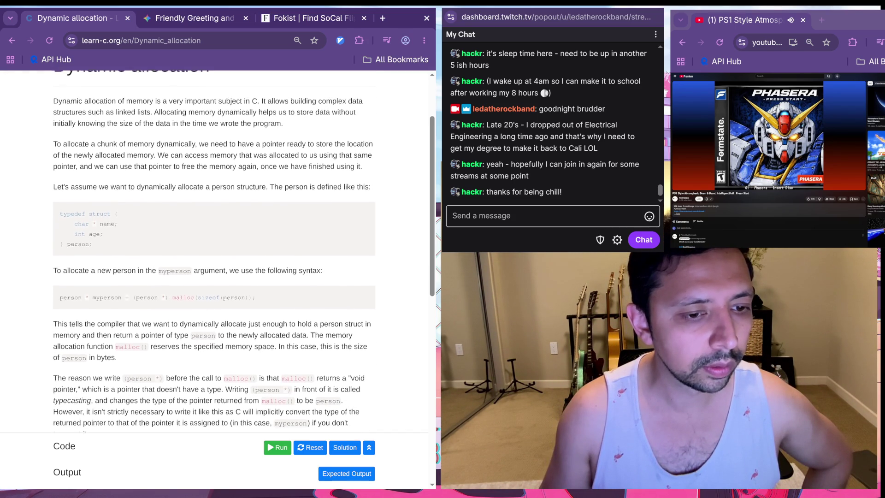
scroll(216, 249, down, 3)
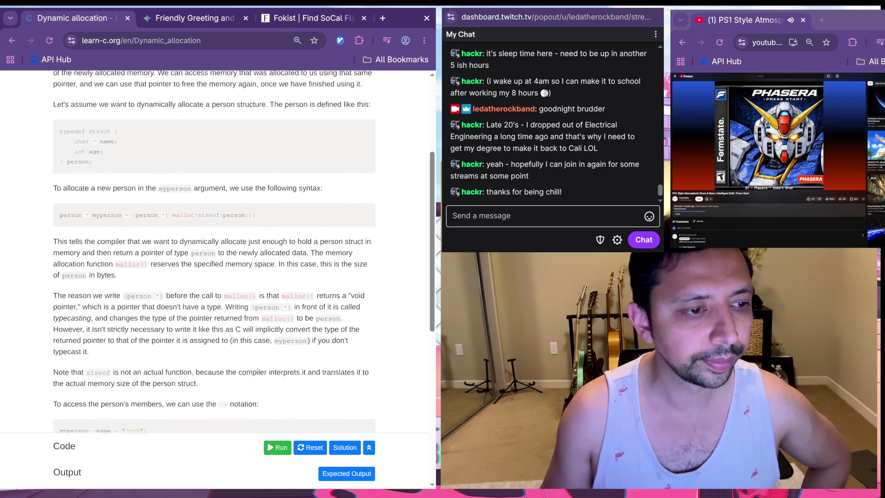
scroll(217, 249, down, 1)
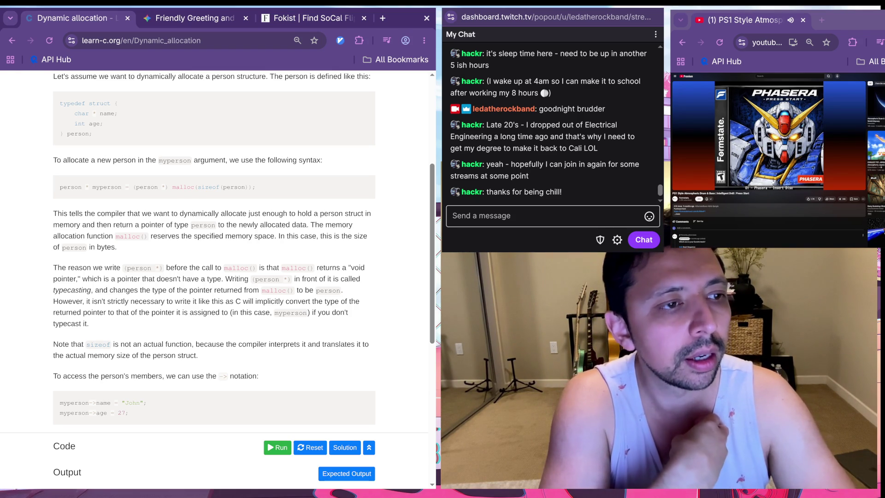
scroll(214, 249, up, 1)
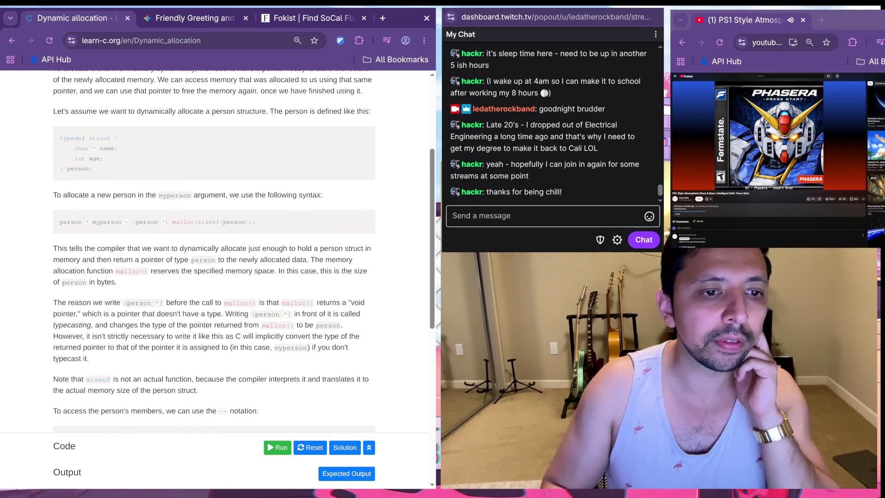
mouse_move(256, 222)
mouse_down()
mouse_move(52, 195)
mouse_move(59, 138)
mouse_up()
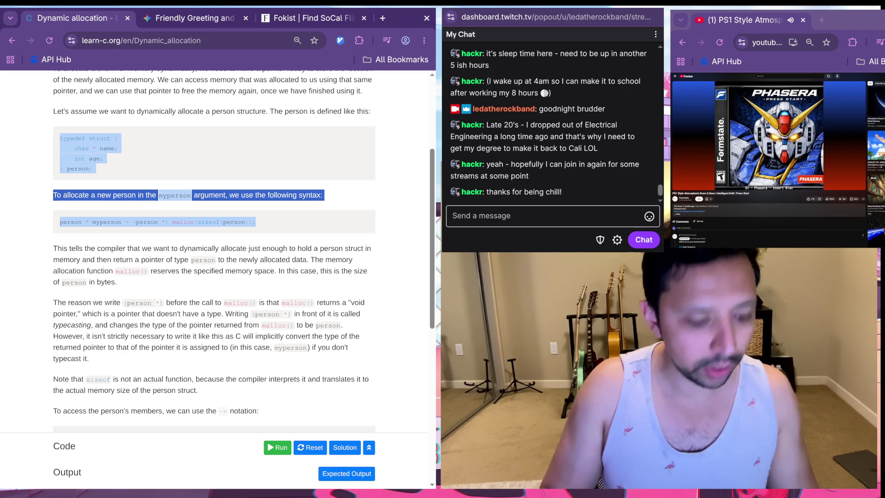
key(ctrl+Tab)
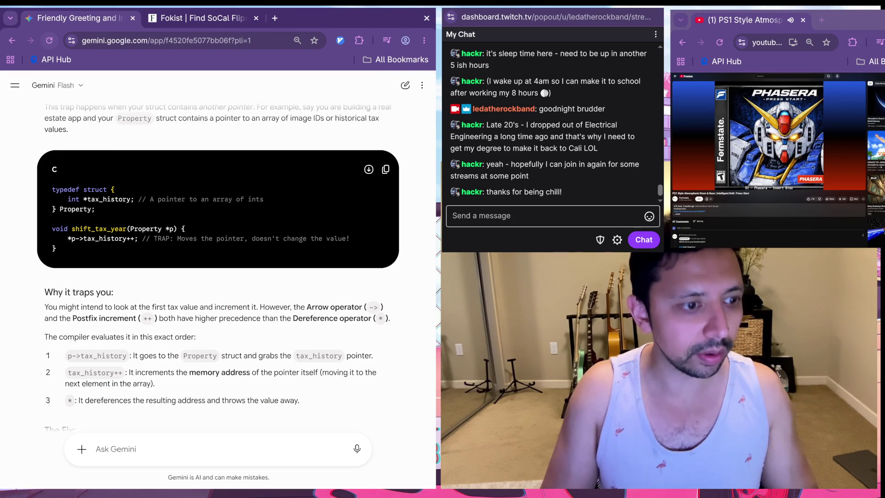
Step: Open learn-c.org in a new tab and go to the Dynamic allocation tutorial
scroll(217, 268, down, 5)
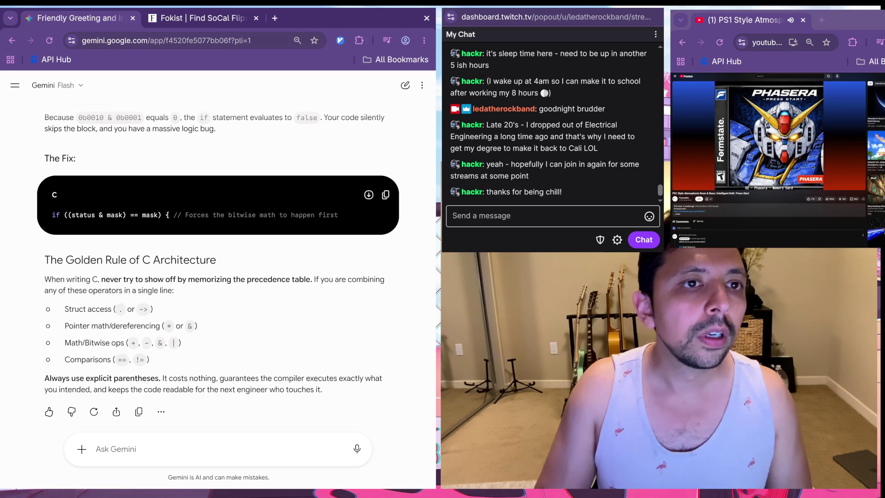
key(ctrl+t)
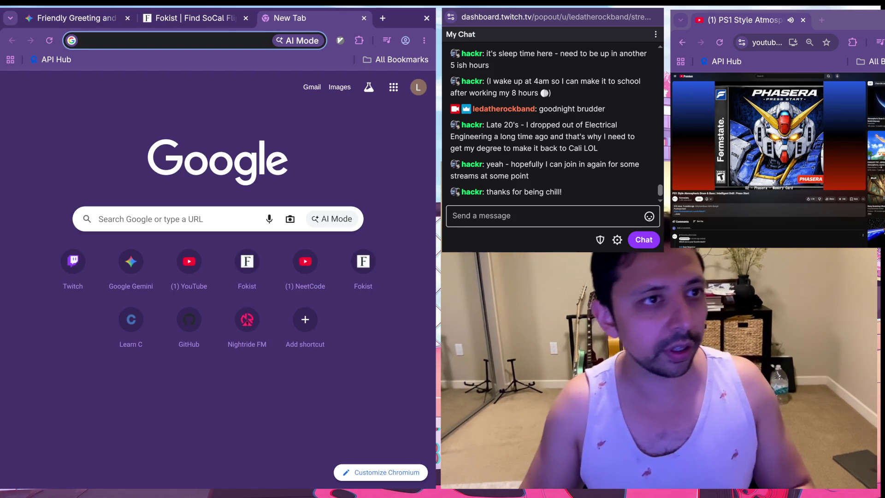
text(learn)
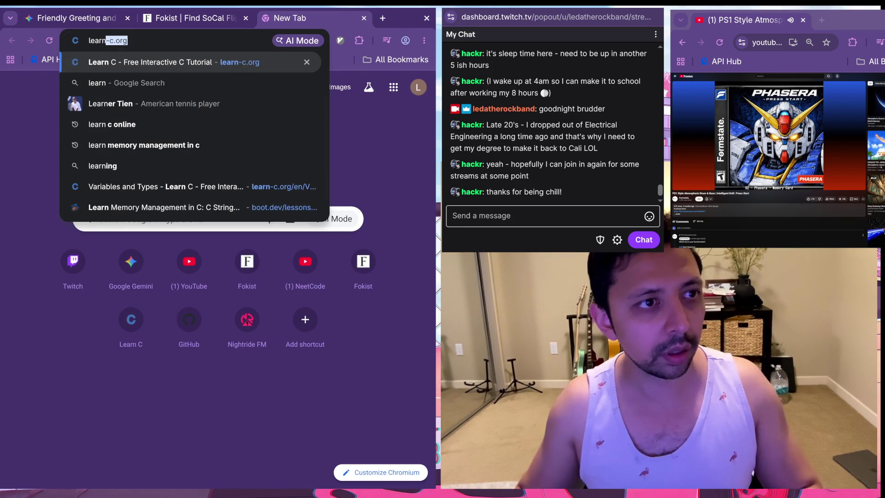
key(Return)
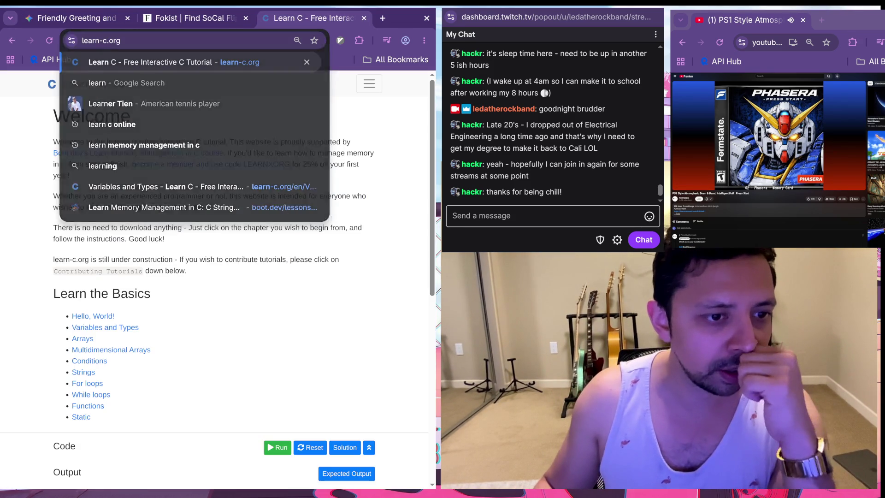
scroll(217, 254, down, 2)
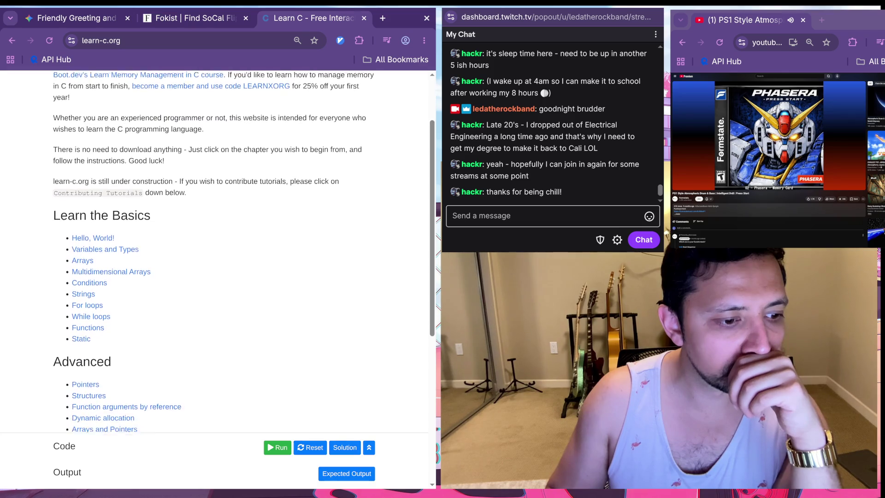
scroll(216, 254, down, 1)
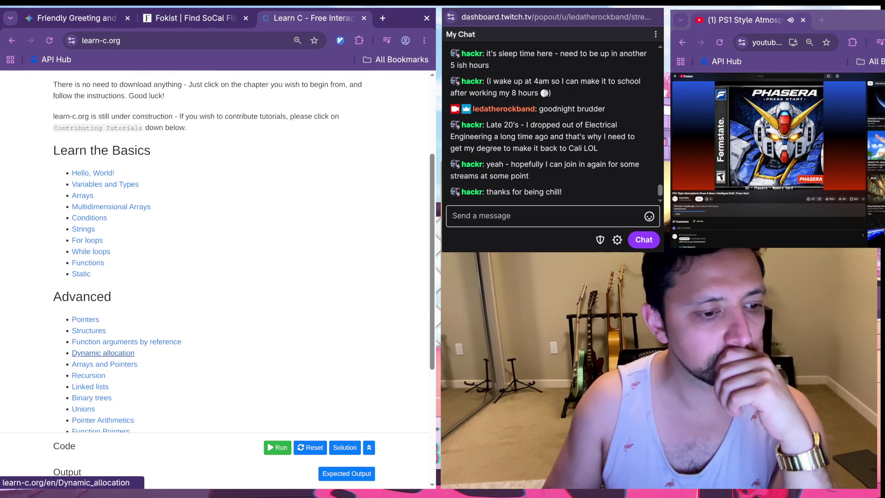
click(103, 353)
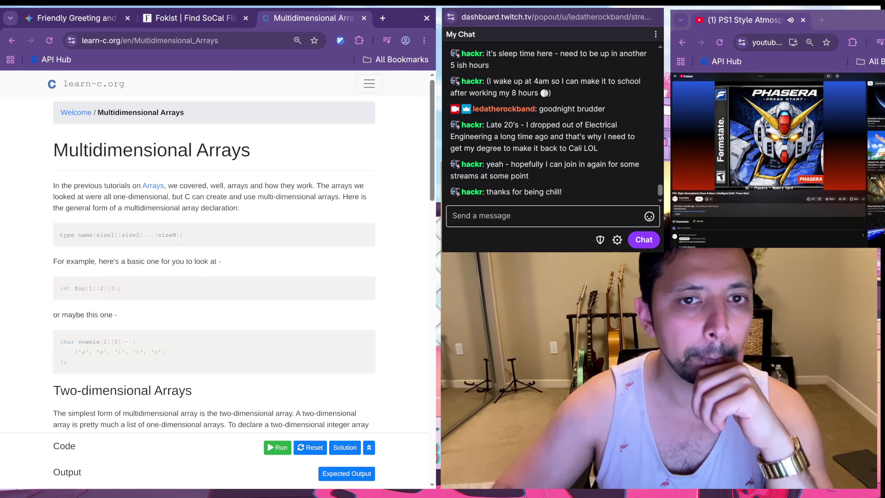
Step: Detour via the About page, select the struct-through-malloc code, then go back to Gemini
click(369, 83)
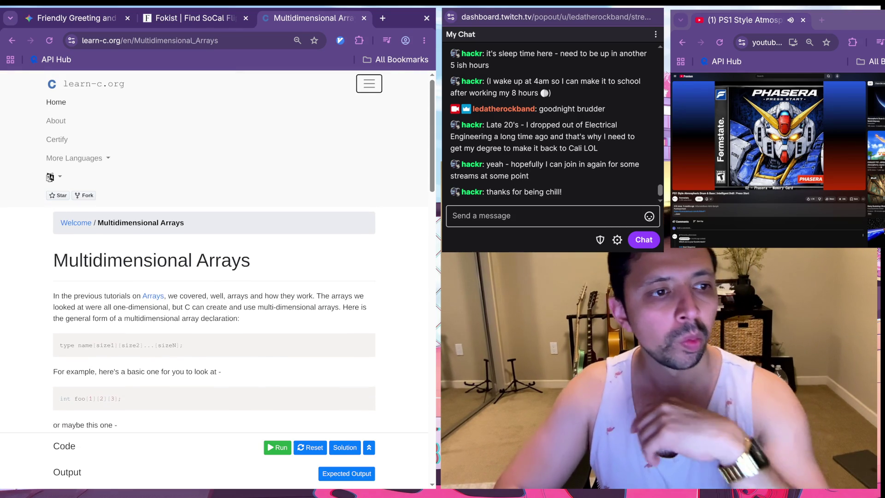
click(56, 120)
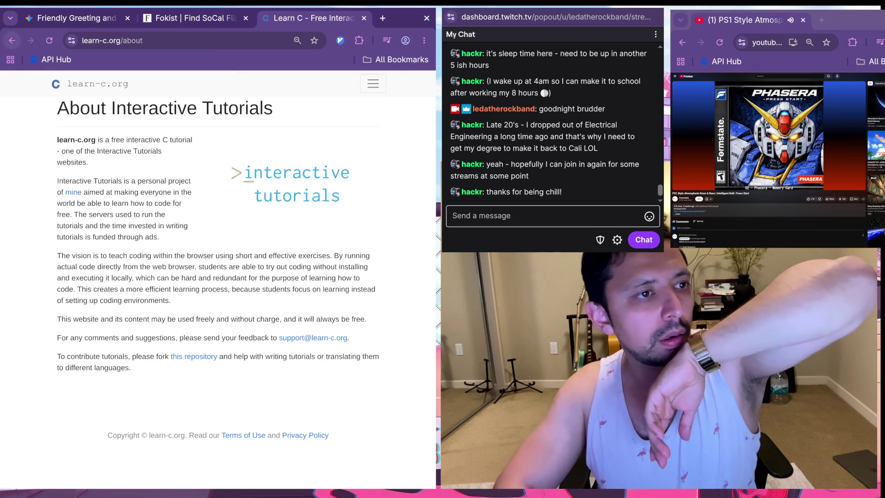
click(96, 84)
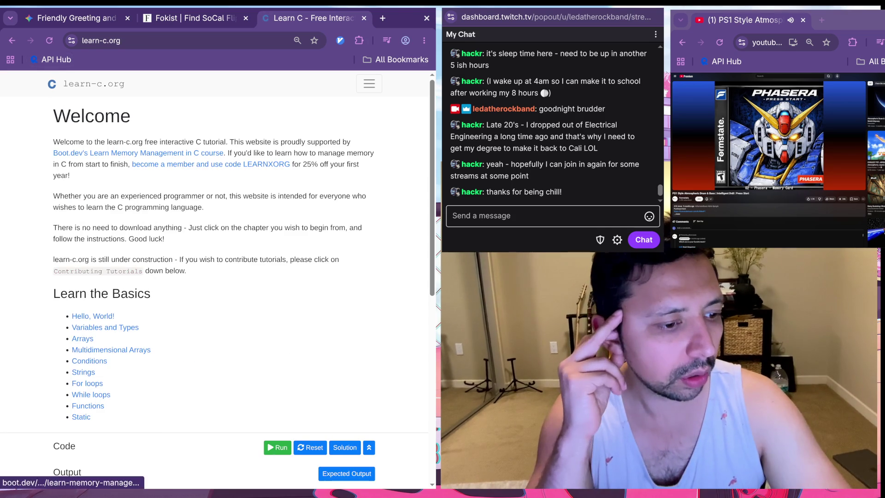
scroll(245, 254, down, 5)
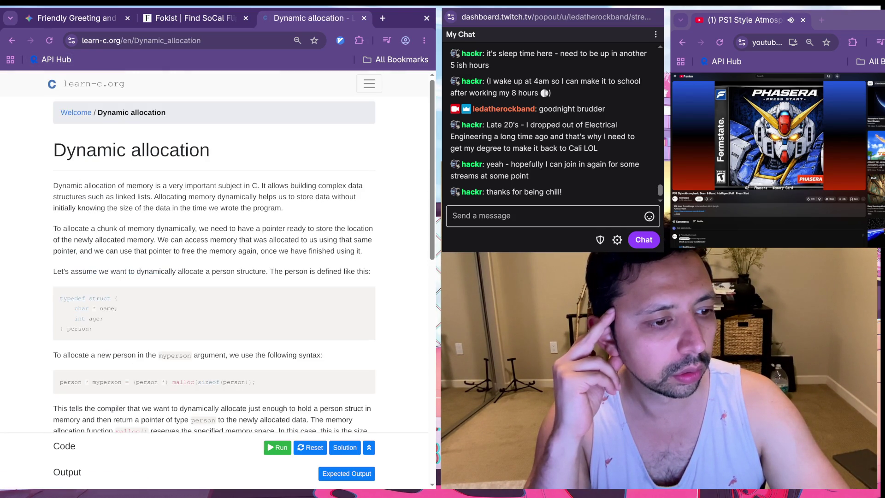
scroll(214, 254, down, 6)
scroll(214, 253, up, 5)
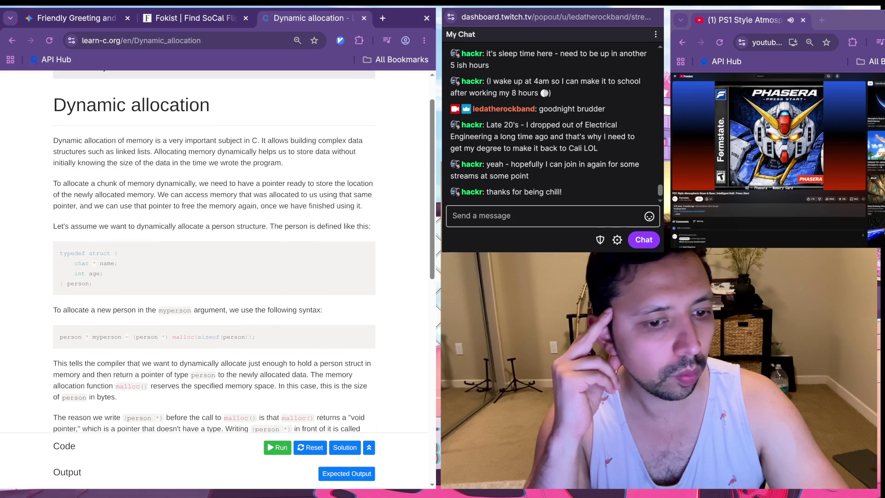
mouse_move(256, 337)
mouse_down()
mouse_move(60, 337)
mouse_move(74, 263)
mouse_move(59, 253)
mouse_up()
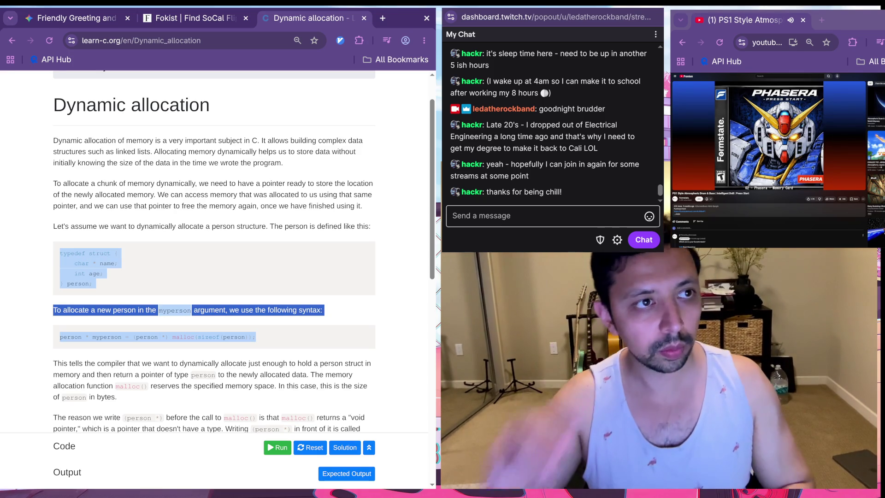
key(alt+Left)
Step: Begin the Gemini prompt with 'so say i do this:' and paste the person struct and malloc code
text(f)
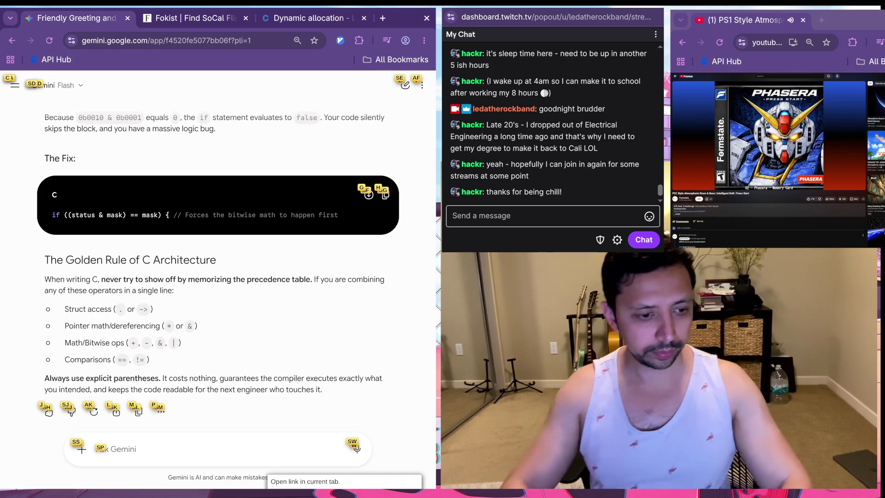
text(spso say i ahv)
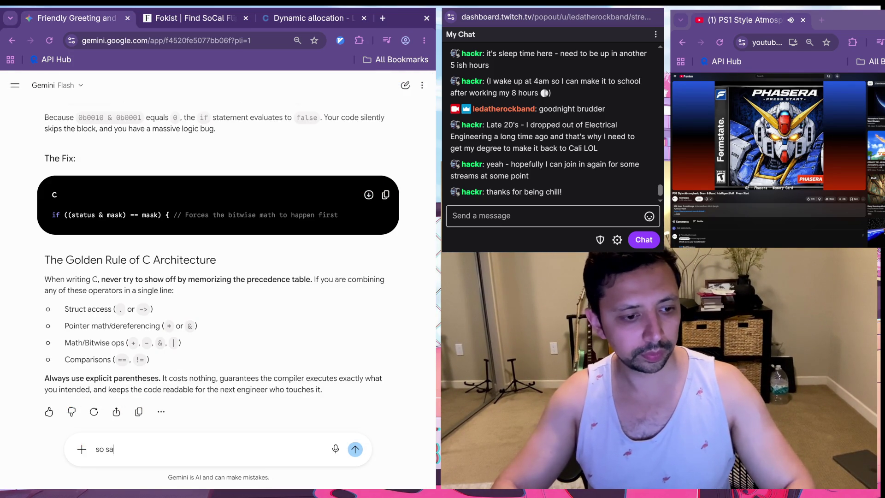
key(BackSpace)
key(BackSpace)
key(BackSpace)
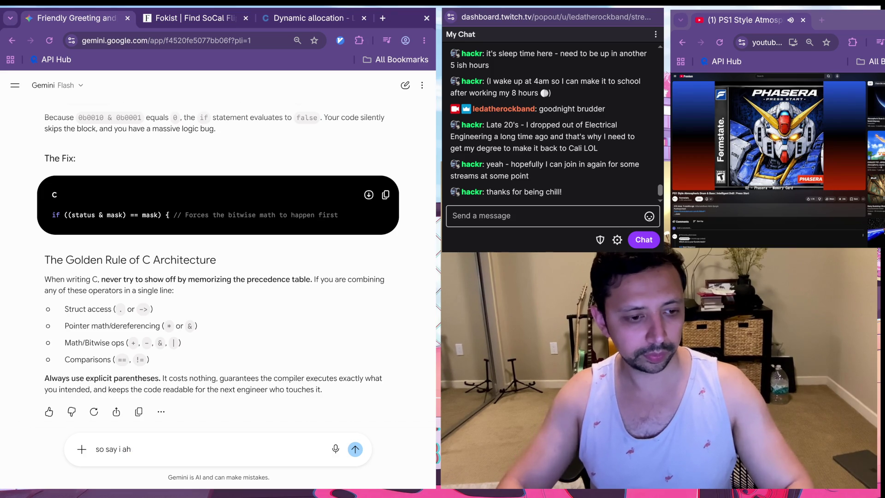
text(do this:)
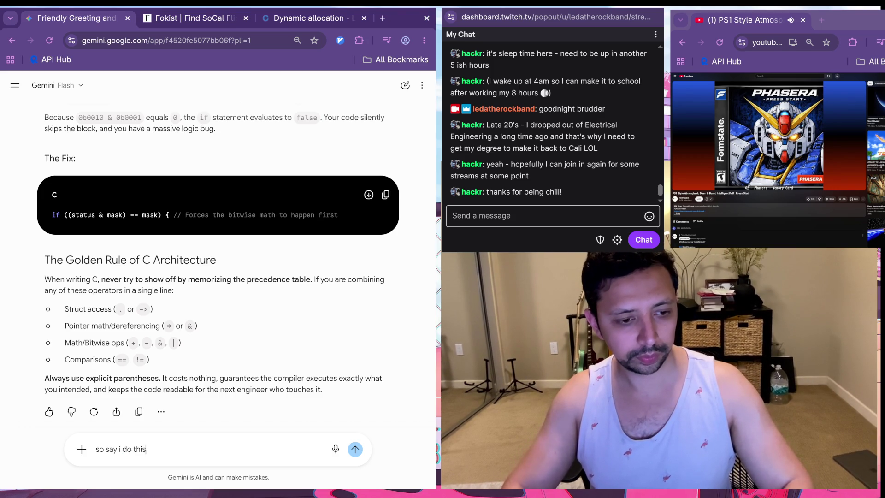
key(shift+Return)
text(typedef struct {     char * name;     int age;} person; To allocate a new person in the myperson argument, we use the following syntax: person * myperson = (person *) malloc(sizeof(person));)
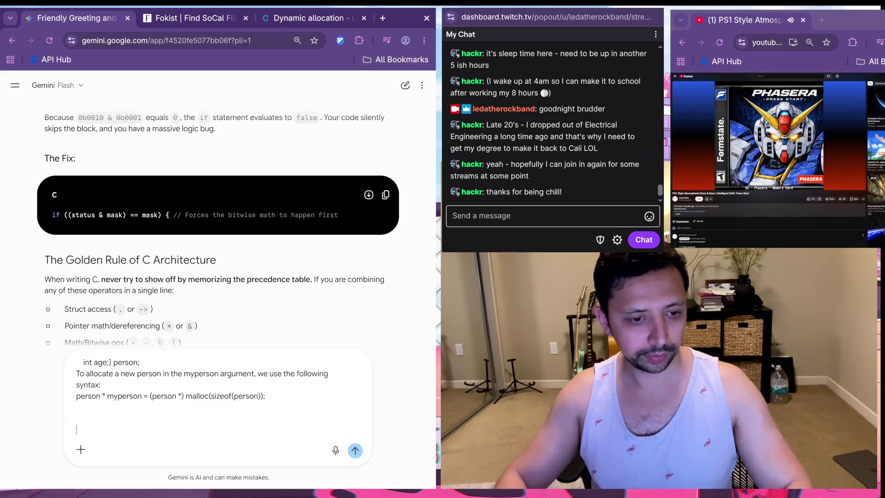
Step: Ask whether malloc just calls dibs on memory for myperson until the struct is defined, and send
text(what i am doing just al)
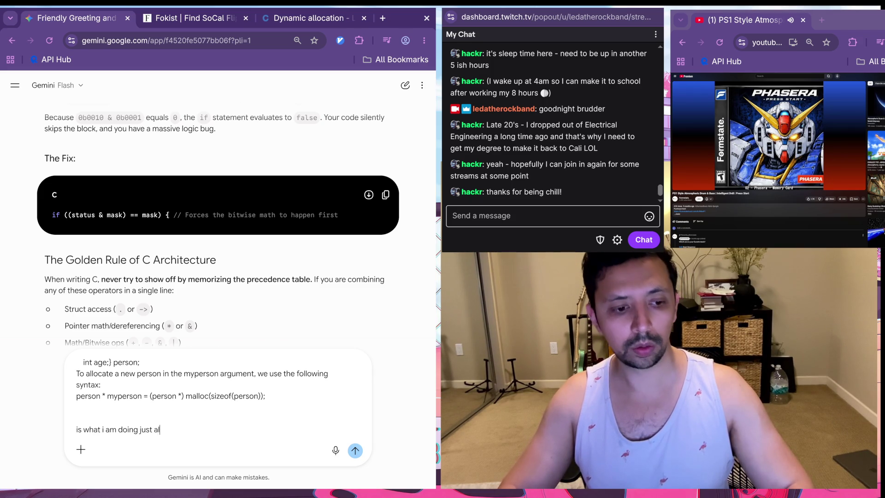
text(locating the m)
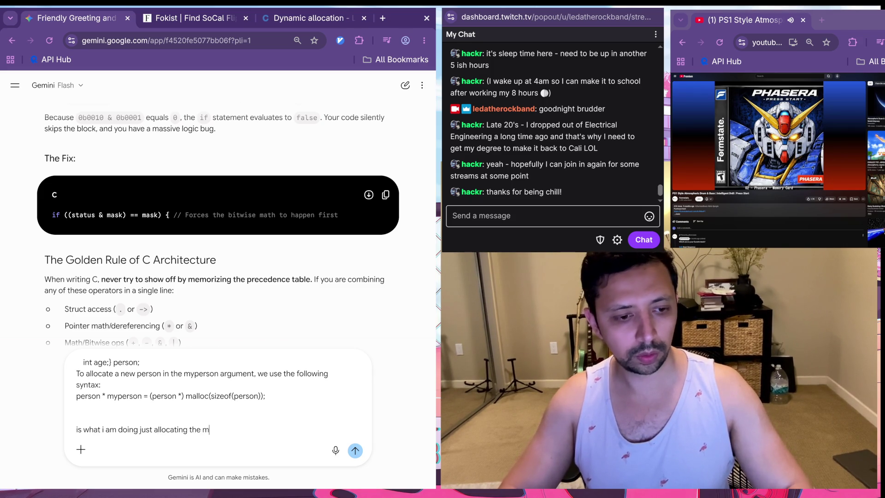
text(emory for myp)
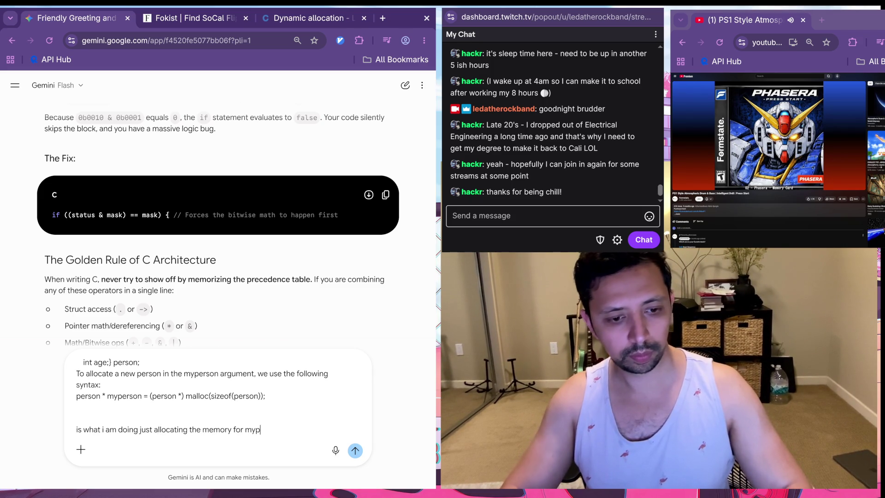
text(erson so that)
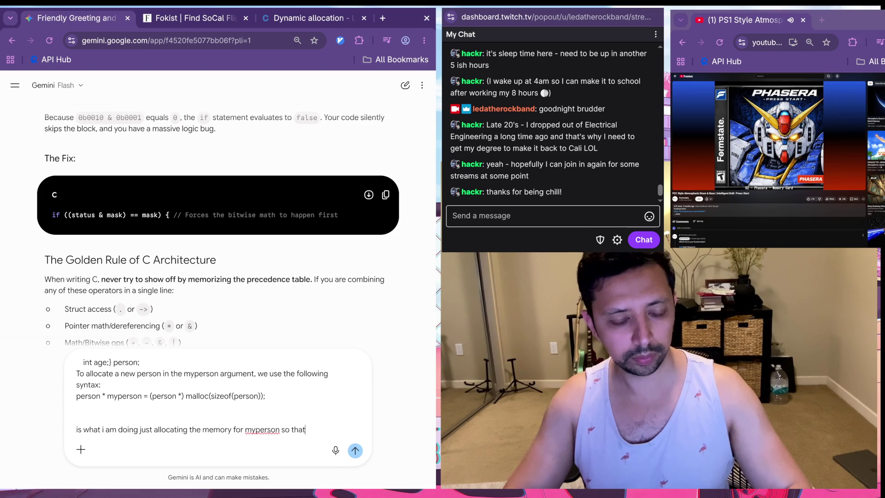
text( i can define it later? )
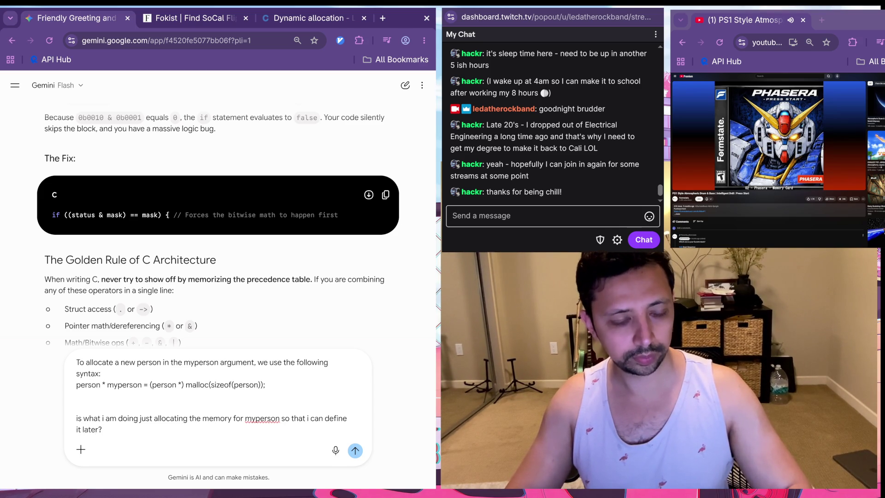
text(so if mypers)
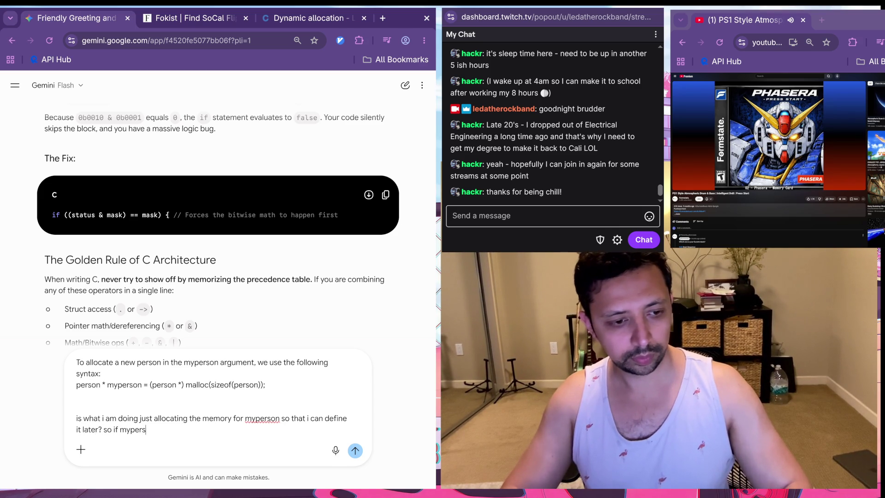
text(on happens to be x byt)
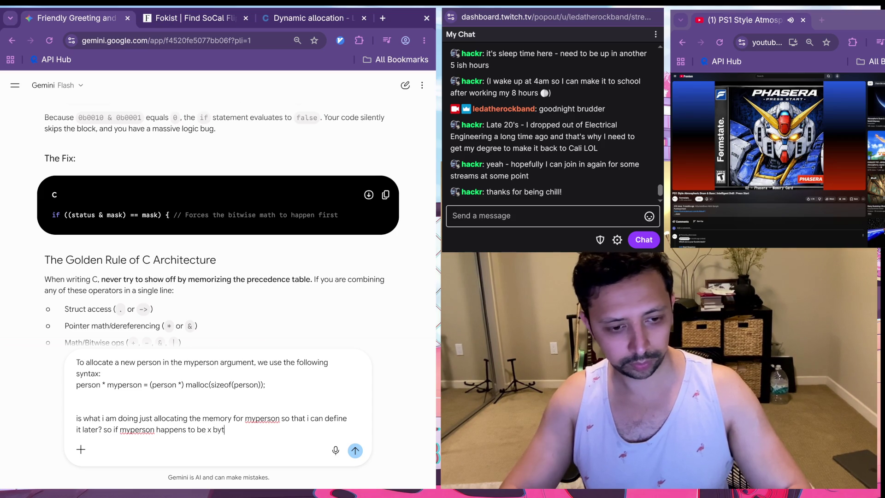
text(es of memory, )
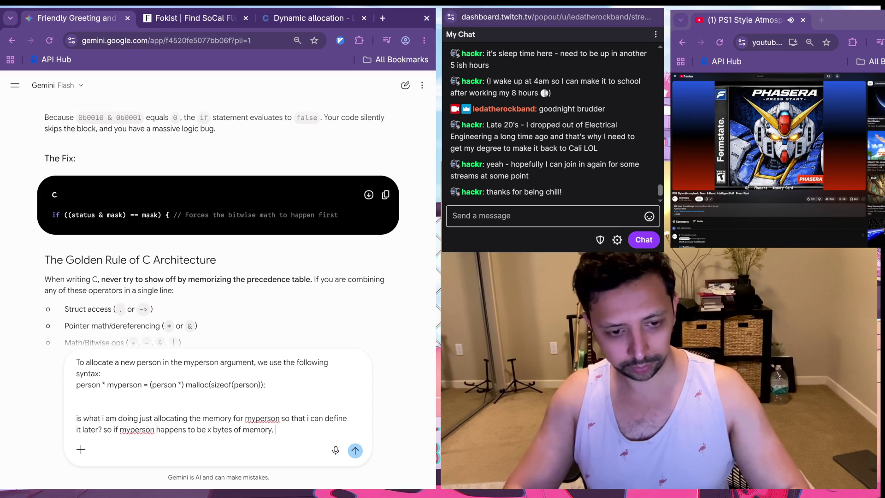
text(i am )
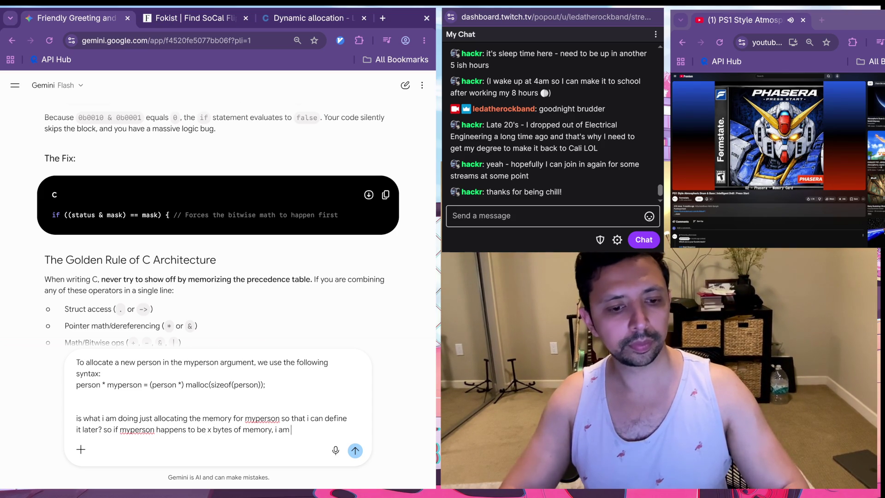
text(basicall)
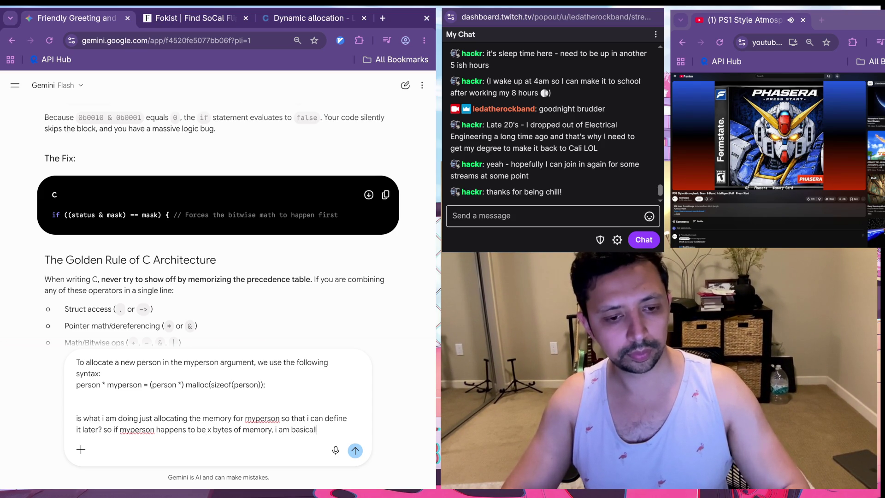
text(y cakllingf)
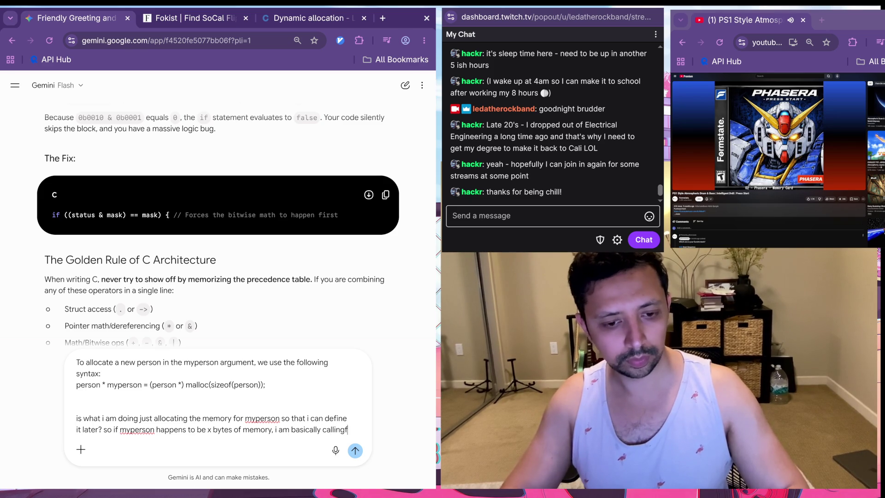
key(BackSpace)
text(dib)
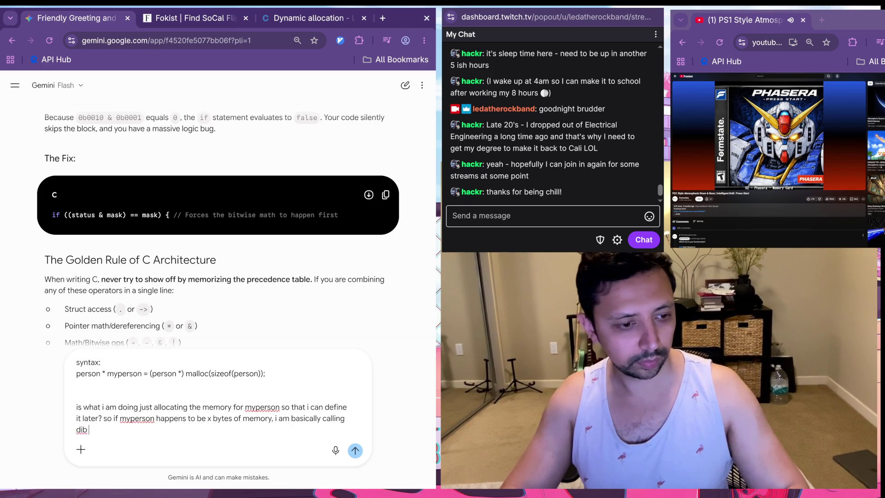
text(s until i can)
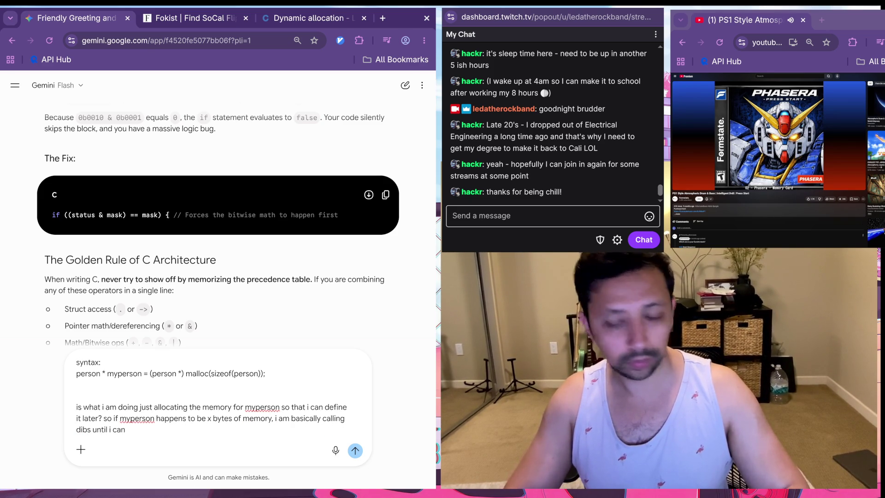
text( define)
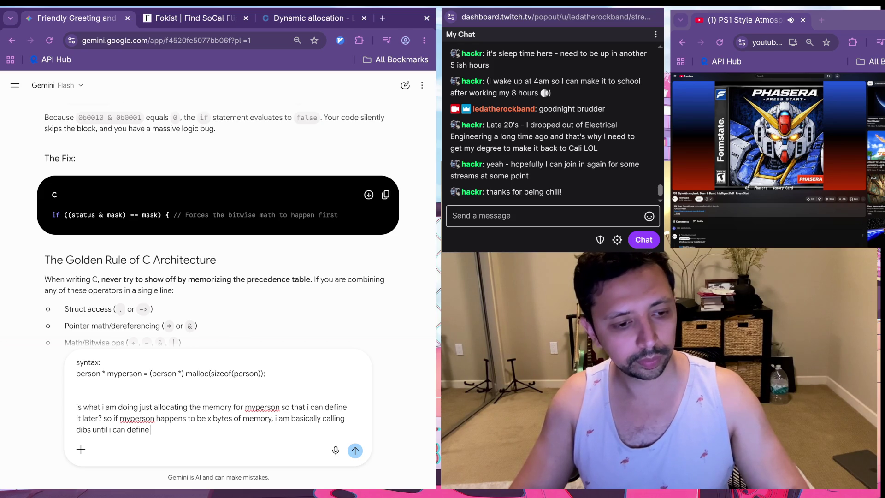
key(BackSpace)
key(BackSpace)
key(BackSpace)
text(get my values for)
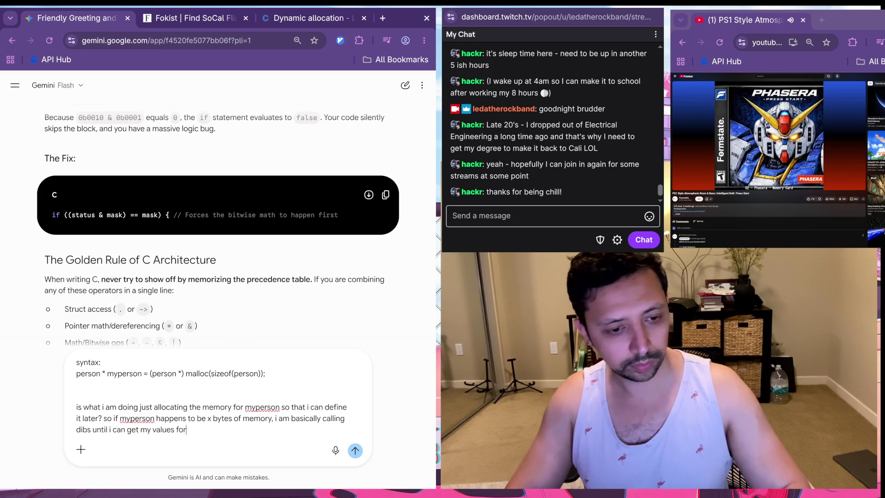
text( that strucrt )
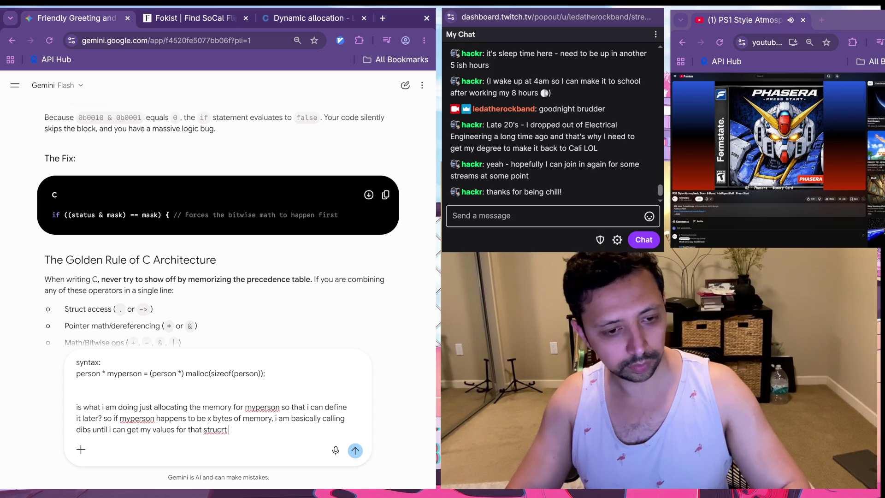
text(defined)
key(Return)
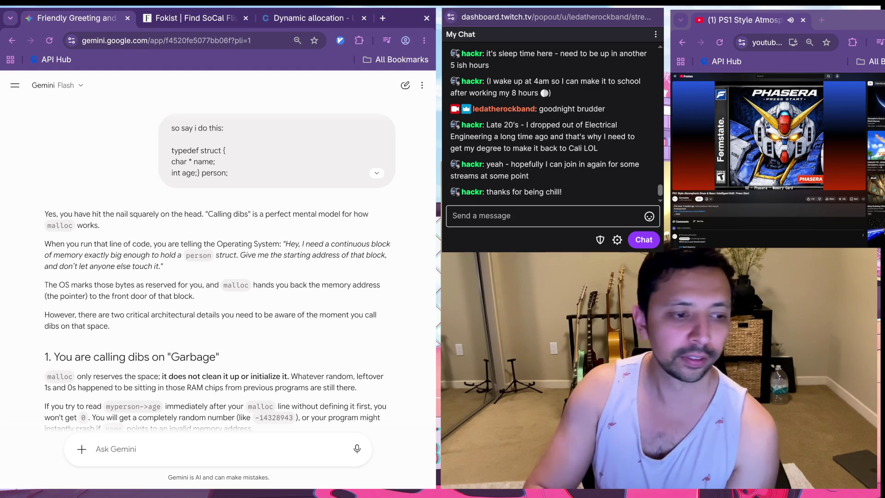
Step: Read Gemini's reply showing sizeof(person) is 16 bytes, then return to the Dynamic allocation lesson
scroll(218, 258, down, 2)
scroll(218, 258, down, 1)
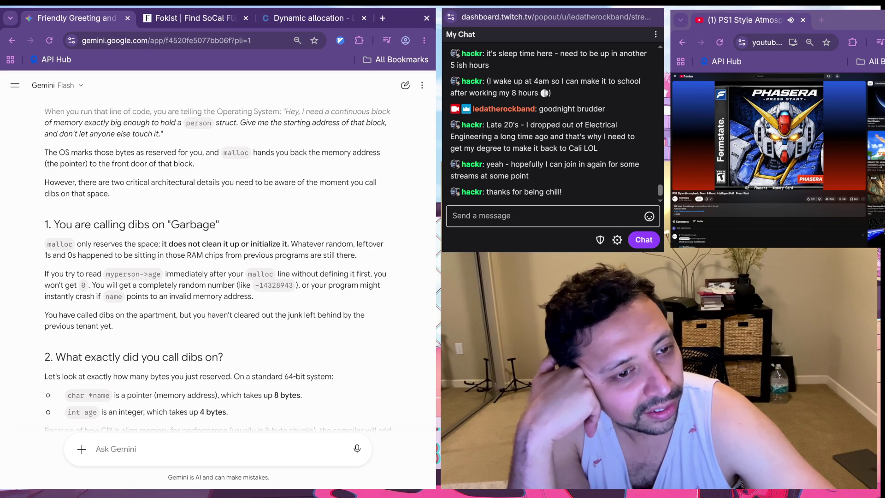
right_click(83, 67)
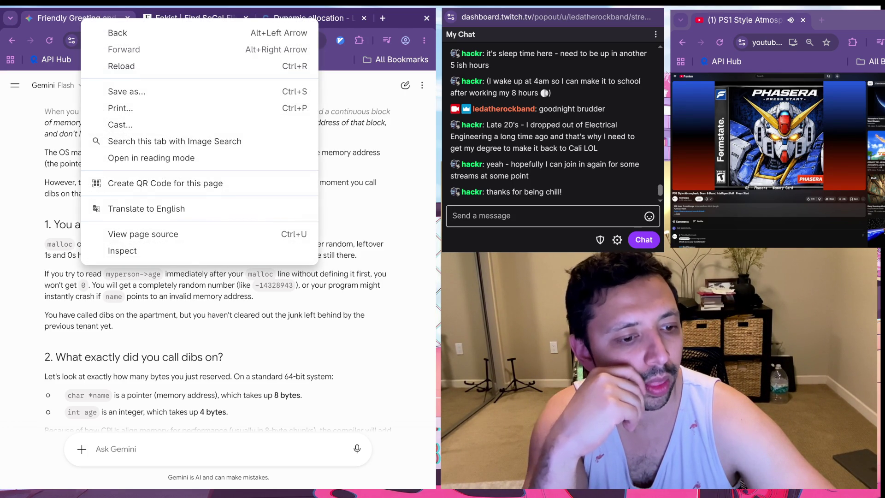
key(Escape)
scroll(217, 267, down, 2)
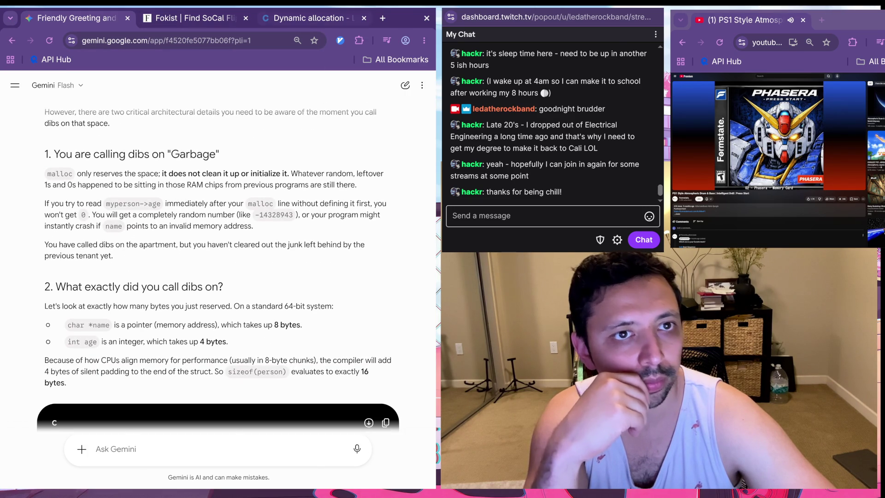
key(ctrl+shift+Tab)
scroll(245, 277, down, 3)
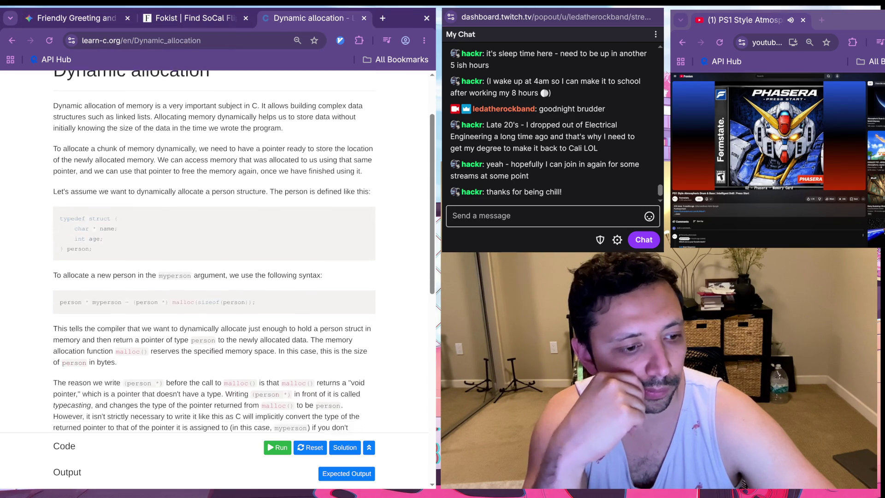
scroll(244, 276, down, 3)
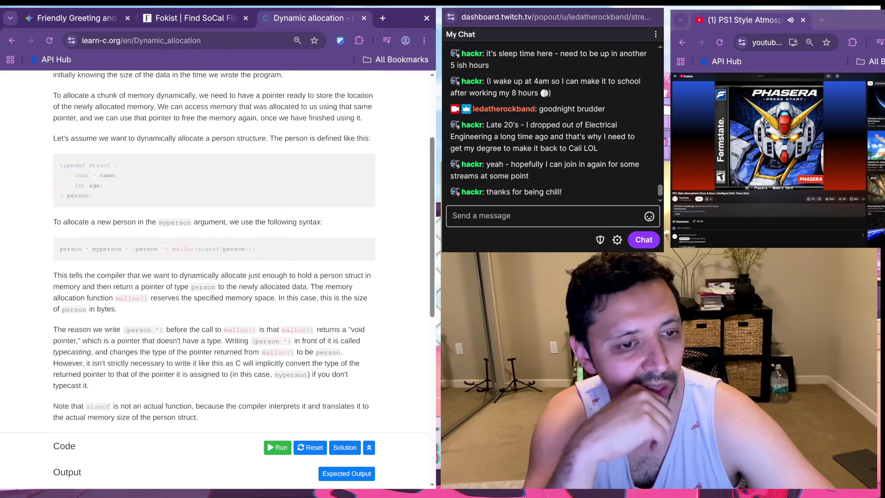
scroll(245, 277, down, 1)
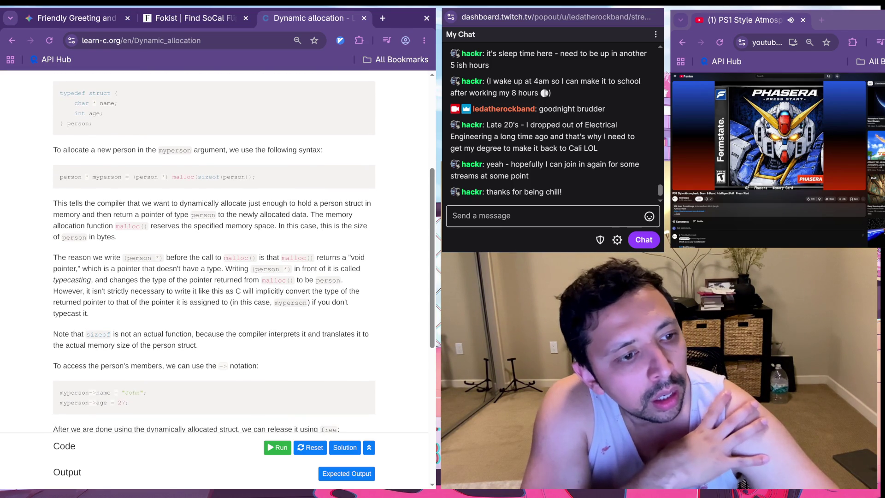
scroll(245, 254, down, 2)
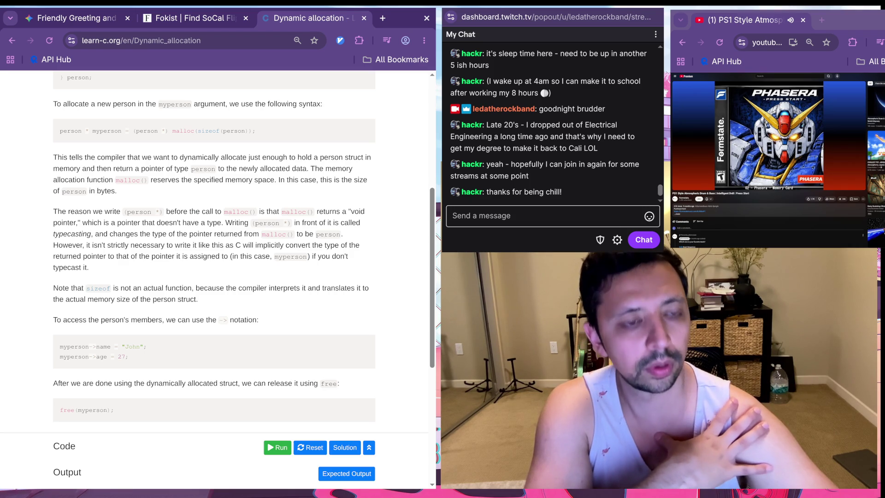
scroll(214, 254, down, 1)
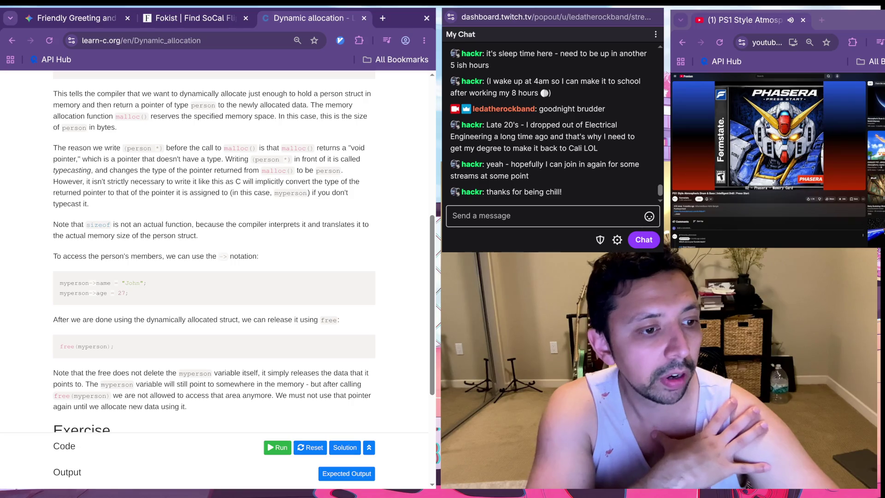
scroll(214, 254, down, 1)
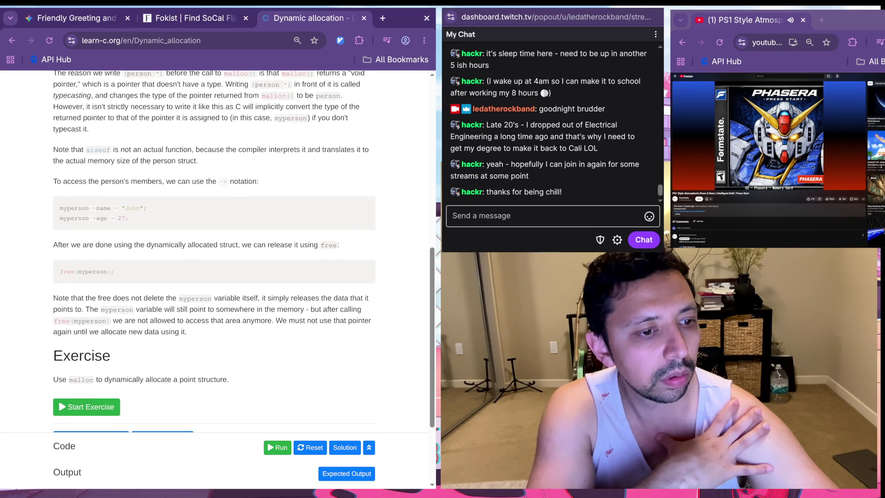
scroll(215, 254, up, 2)
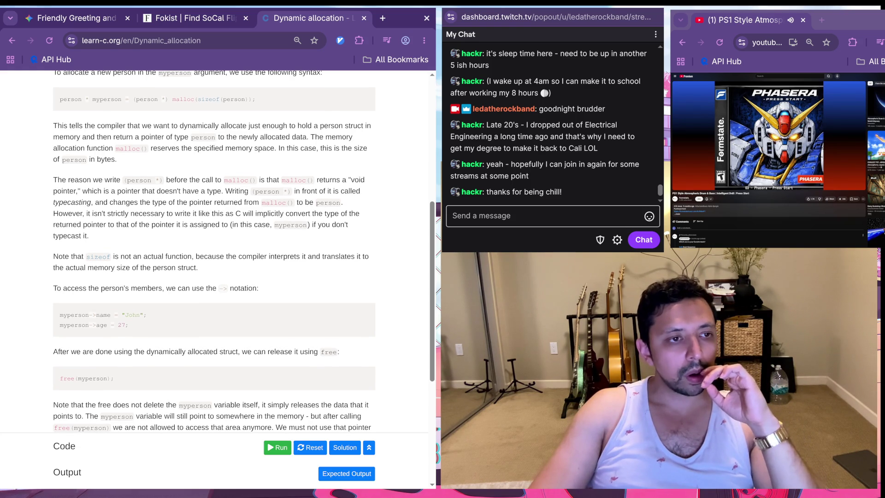
scroll(214, 251, up, 1)
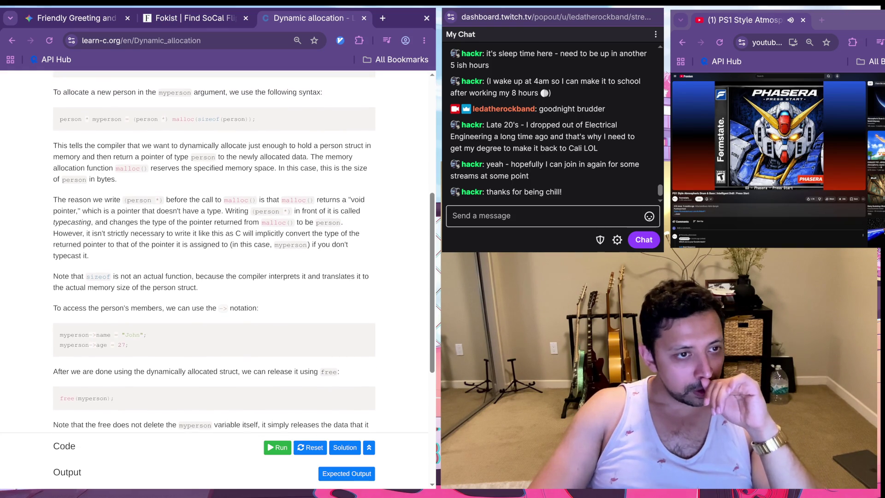
scroll(214, 251, up, 1)
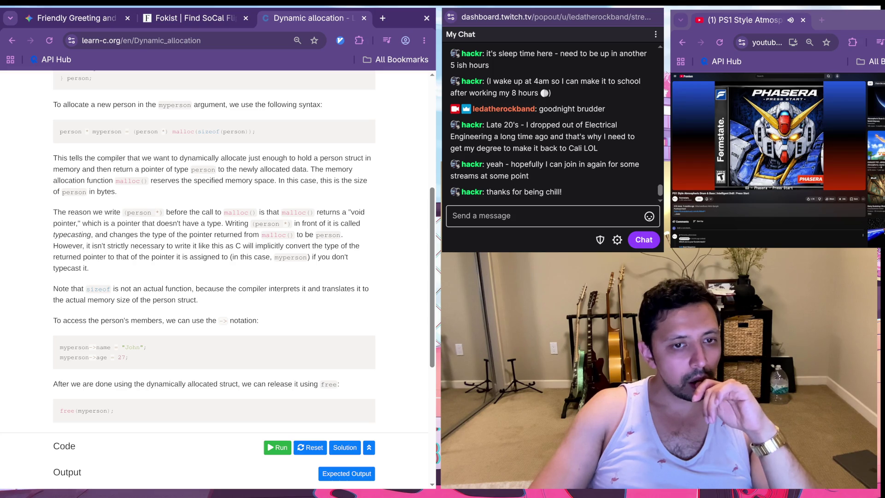
scroll(214, 251, down, 1)
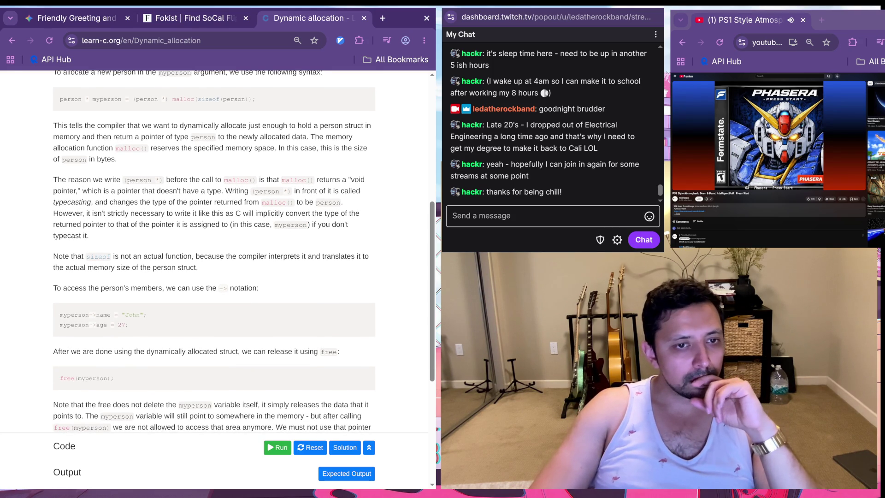
scroll(215, 252, down, 1)
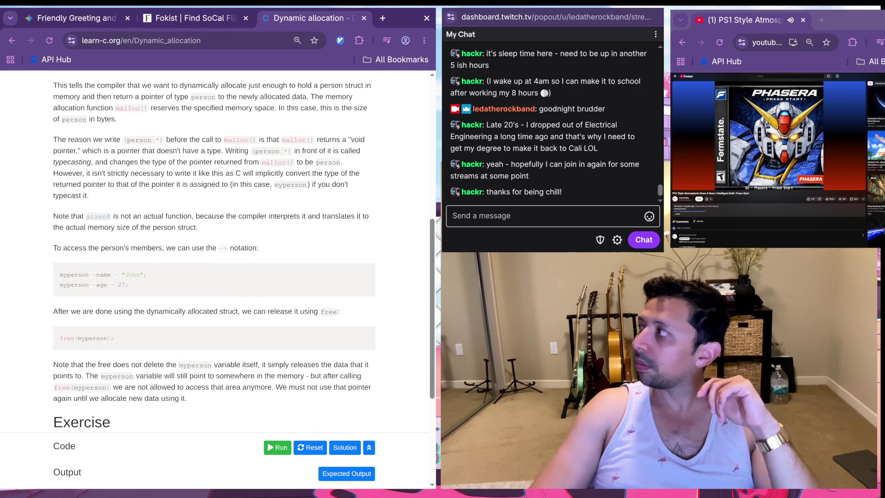
scroll(214, 251, down, 1)
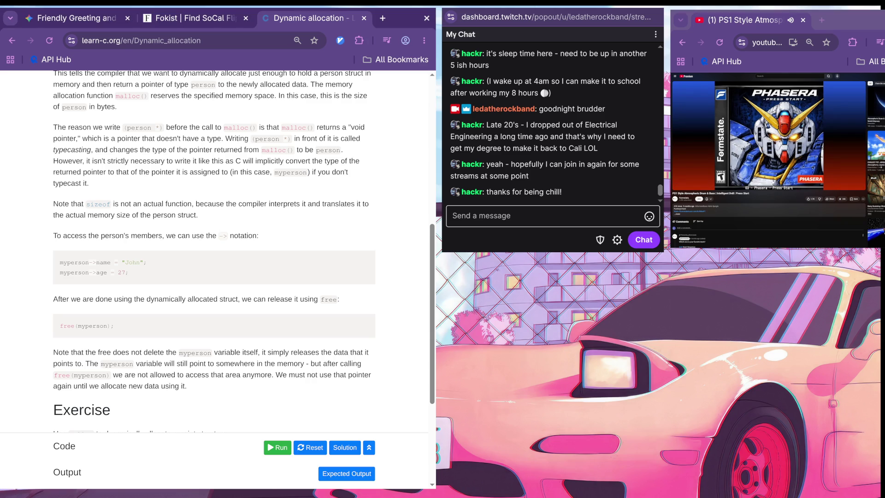
Step: Start the exercise and replace NULL on line 10 with *point malloc()
scroll(214, 251, down, 2)
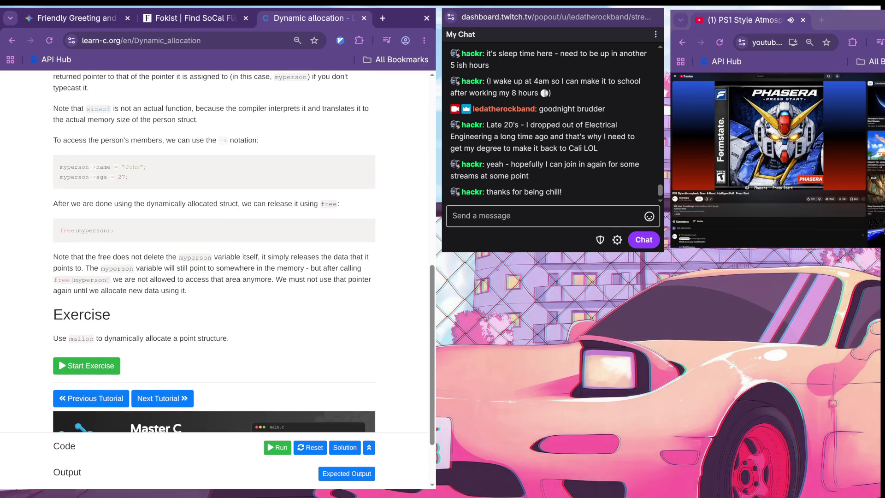
scroll(214, 254, down, 3)
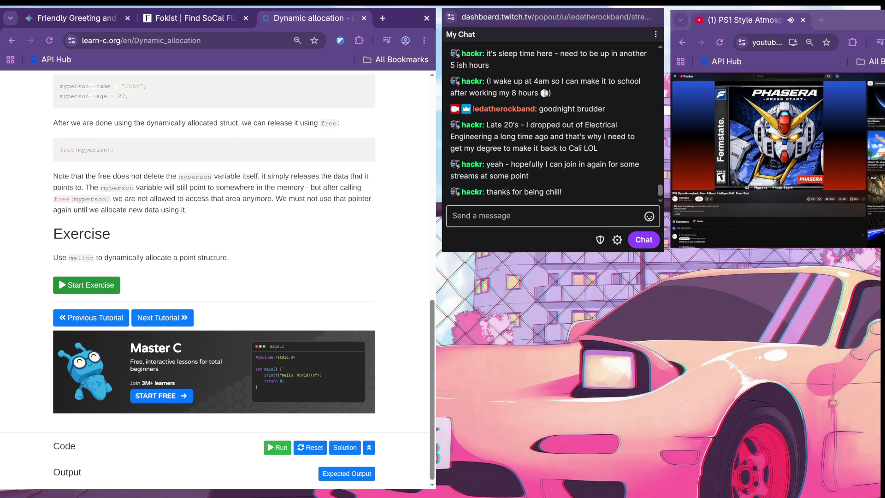
click(86, 285)
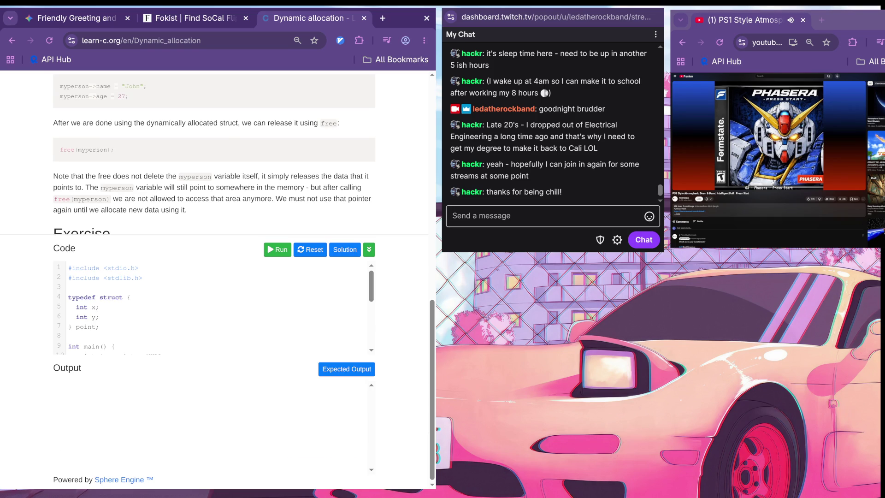
scroll(212, 309, down, 3)
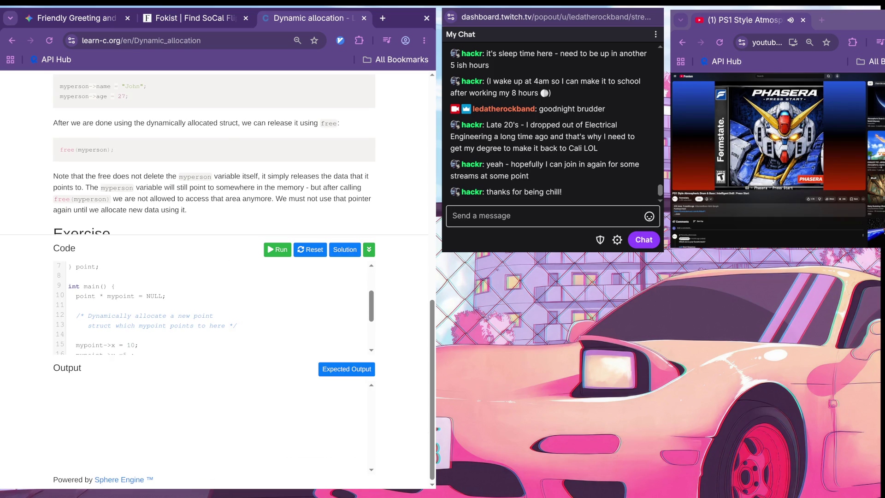
double_click(155, 296)
text(*poin)
text(t)
text( mn)
text(a)
text(all)
text(oc()
text())
scroll(214, 152, up, 10)
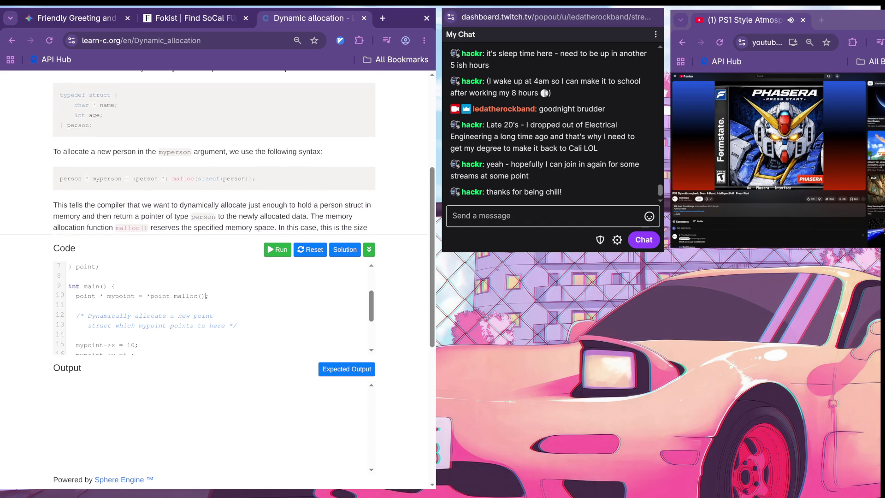
scroll(215, 152, up, 2)
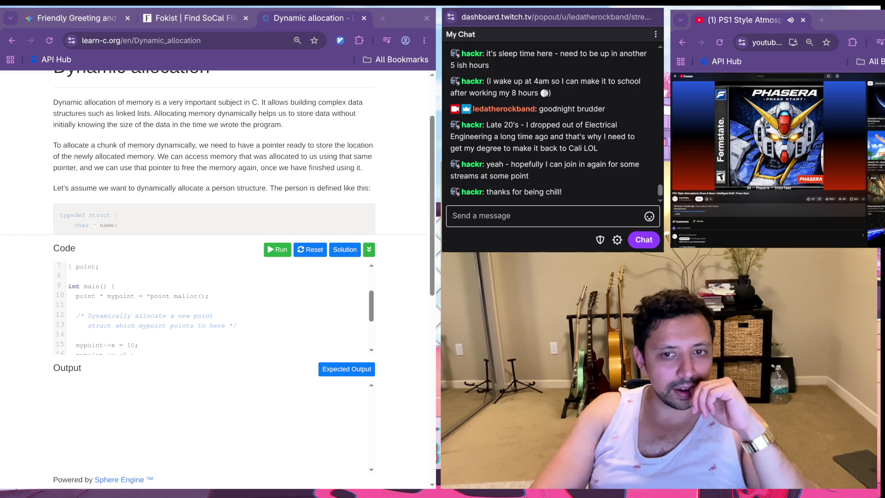
Step: Paste the lesson's example malloc line into the code, then undo the paste
scroll(212, 308, up, 2)
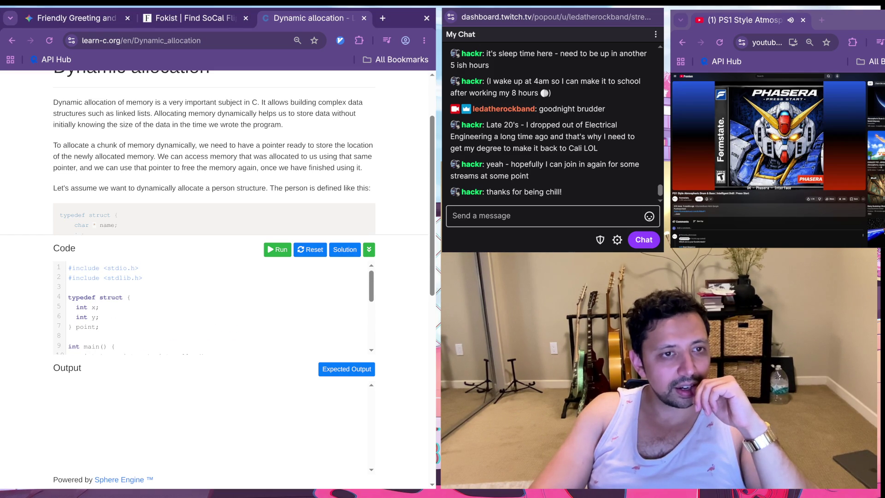
scroll(214, 152, up, 1)
scroll(215, 152, down, 3)
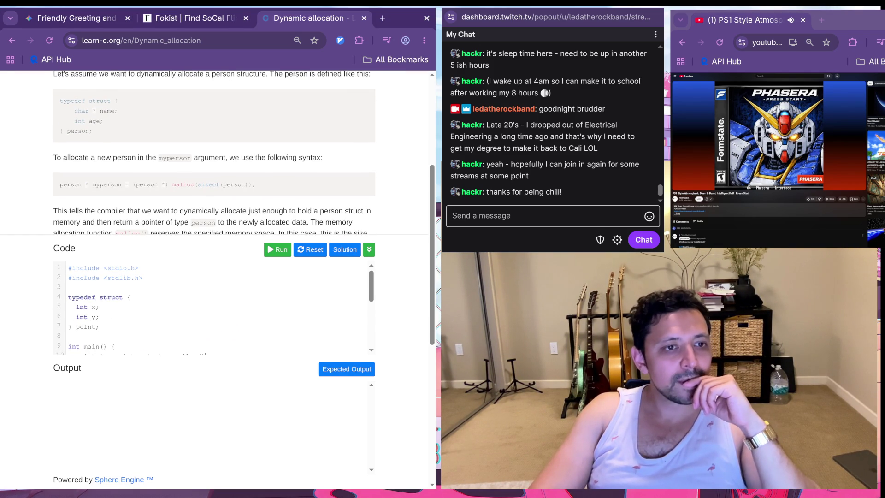
scroll(215, 152, down, 1)
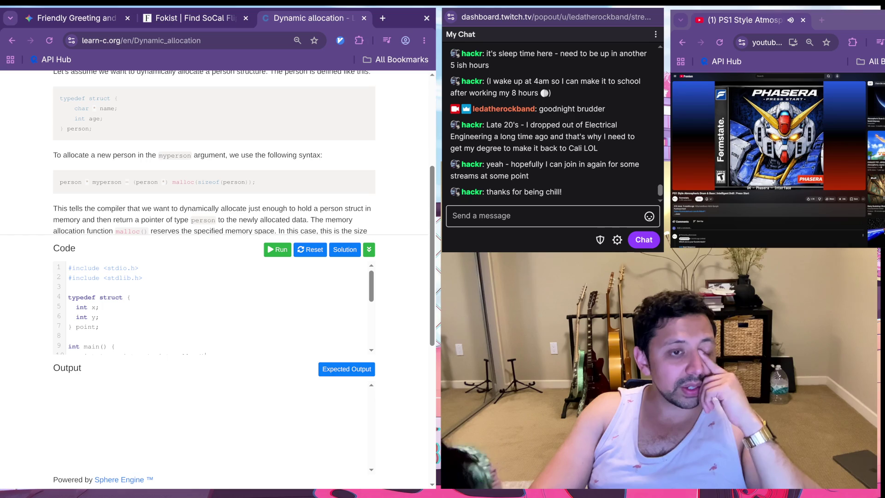
triple_click(148, 182)
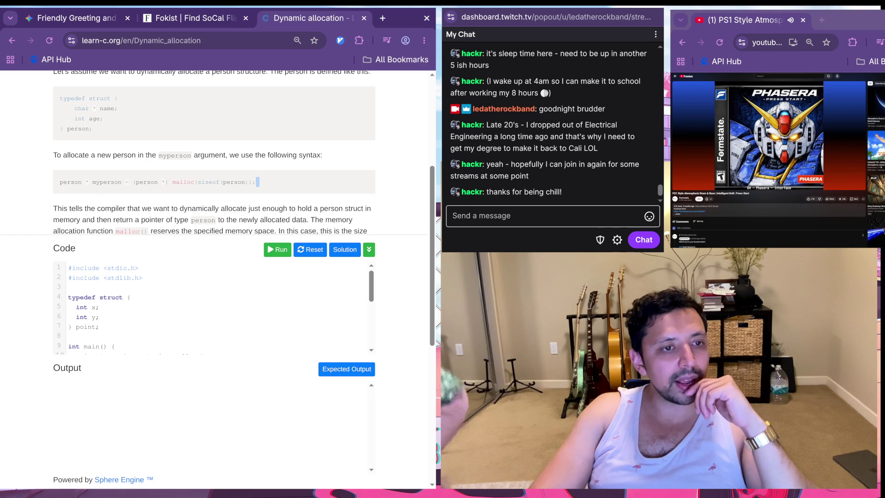
click(69, 287)
text(person *) malloc(sizeof(person));)
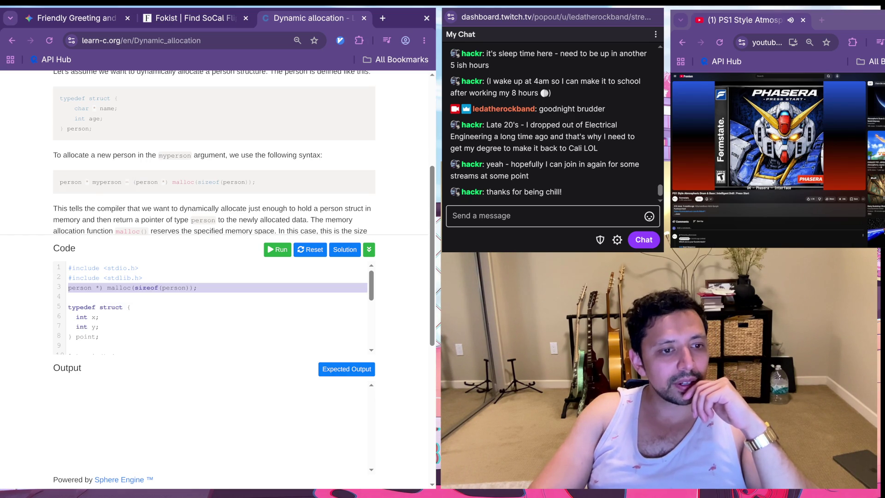
key(ctrl+z)
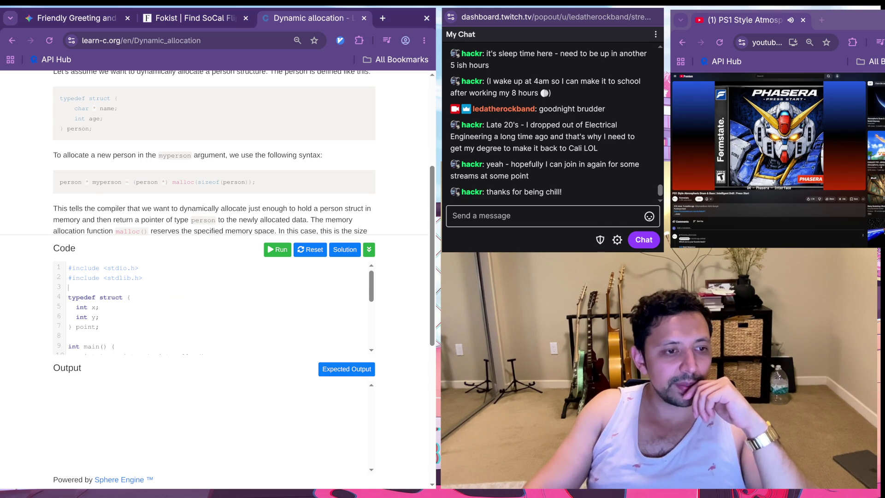
Step: Rewrite line 10 as point * mypoint = (poinr *) malloc(sizeof(point));
scroll(212, 309, down, 4)
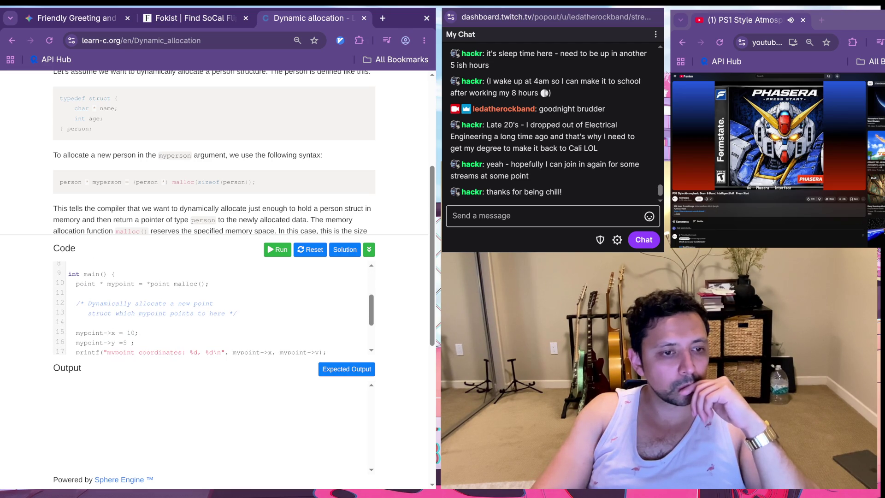
click(170, 283)
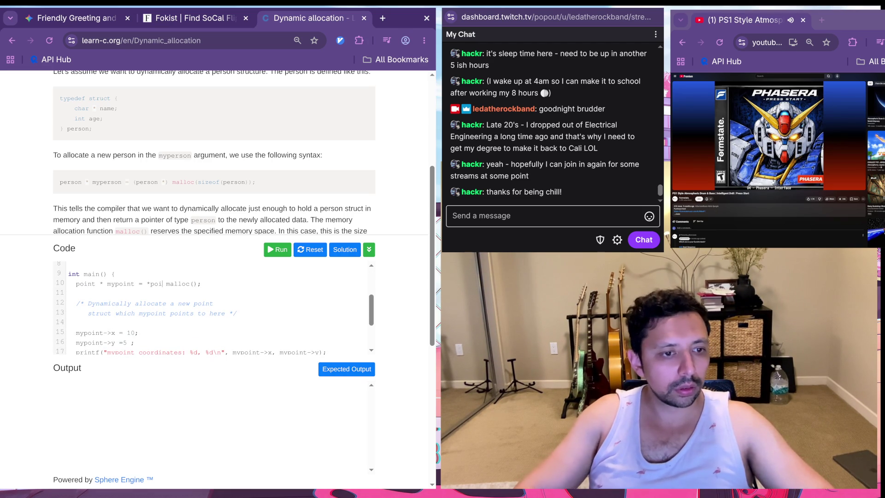
key(BackSpace)
key(BackSpace)
key(BackSpace)
text(()
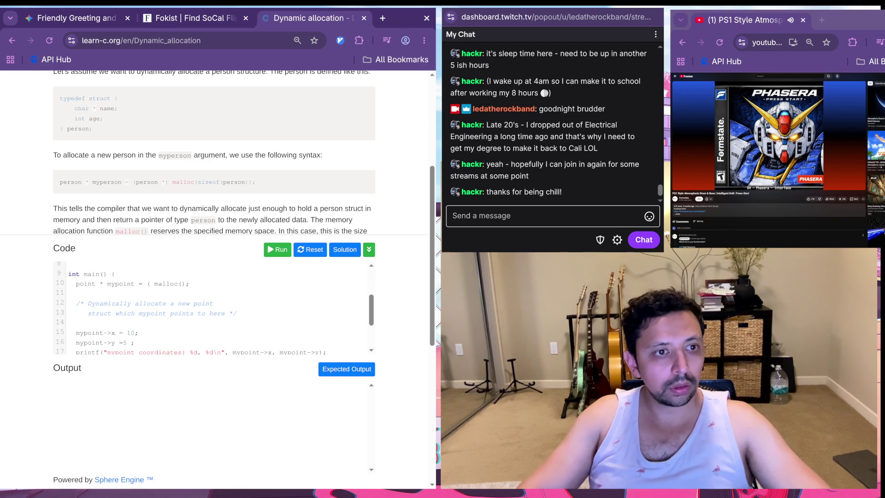
text(poinr *))
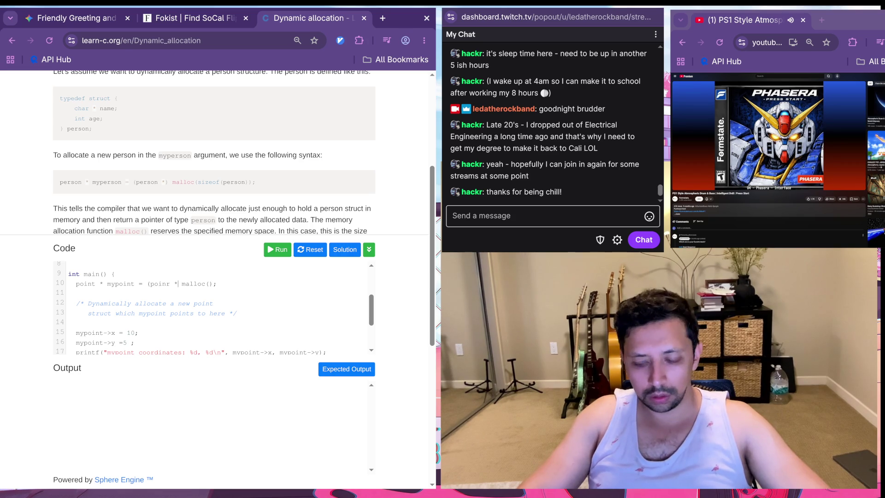
click(213, 284)
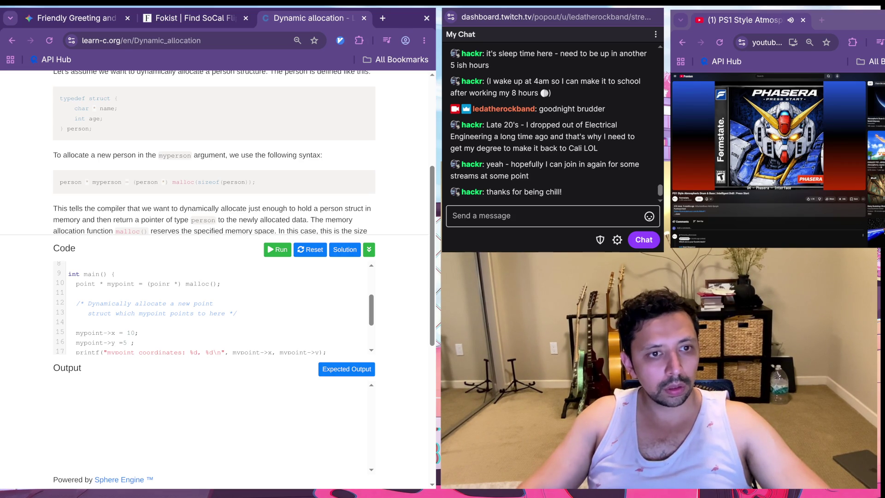
text(size)
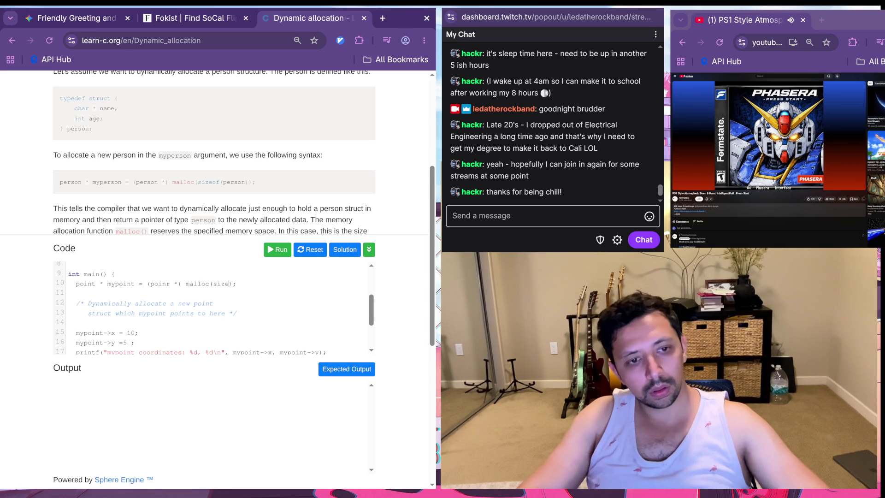
text(of(po)
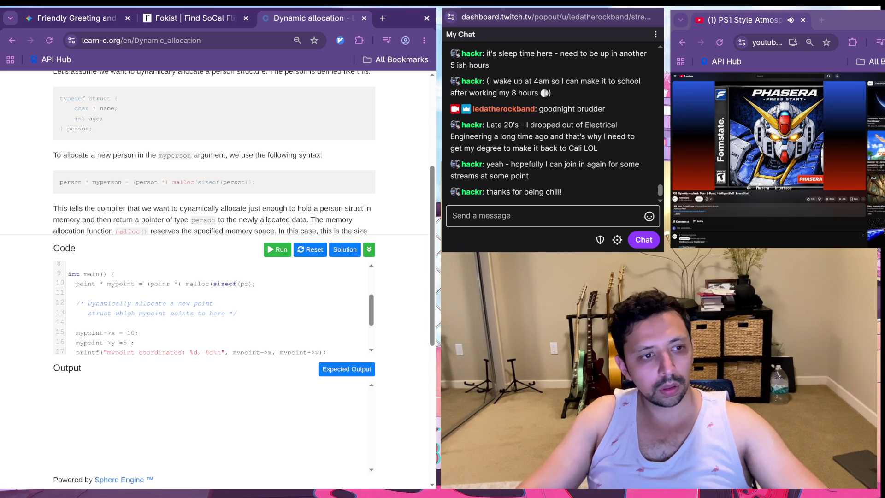
text(int)
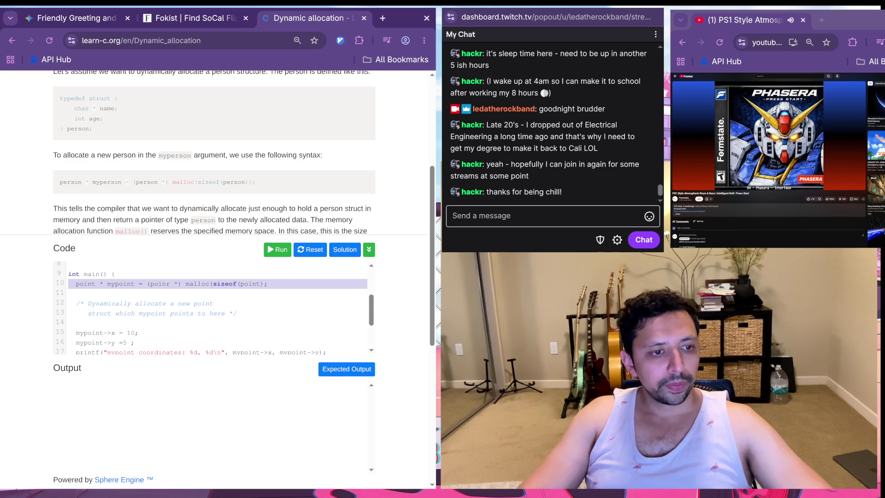
Step: Close the Gemini chat tab
scroll(213, 307, up, 2)
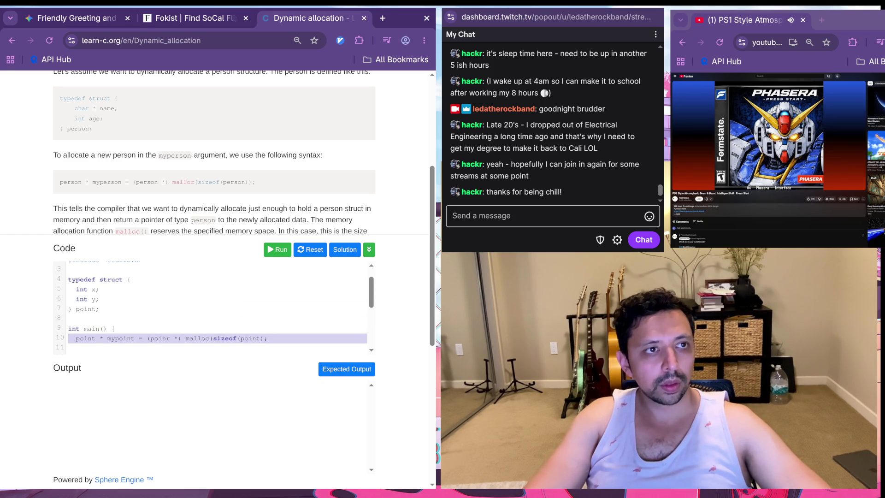
key(ctrl+1)
key(ctrl+w)
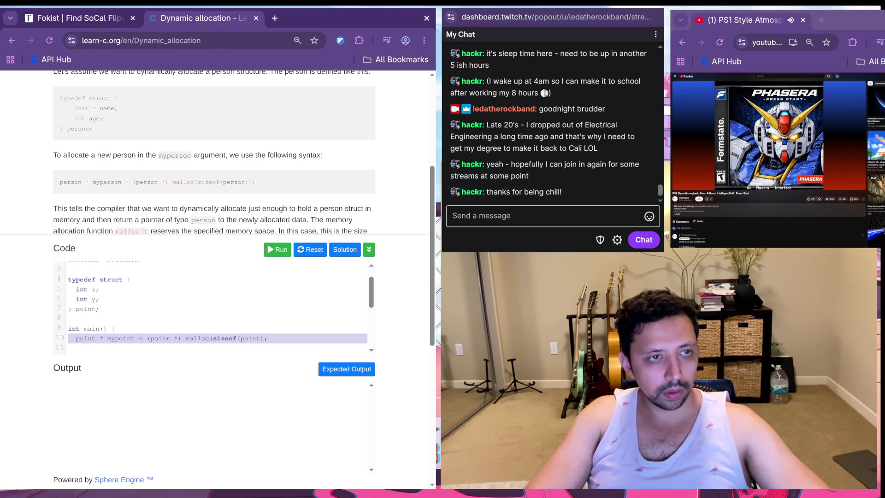
Step: Reopen the closed Gemini chat and draft 'is this is how i do malloc?' with a line break below
key(ctrl+shift+t)
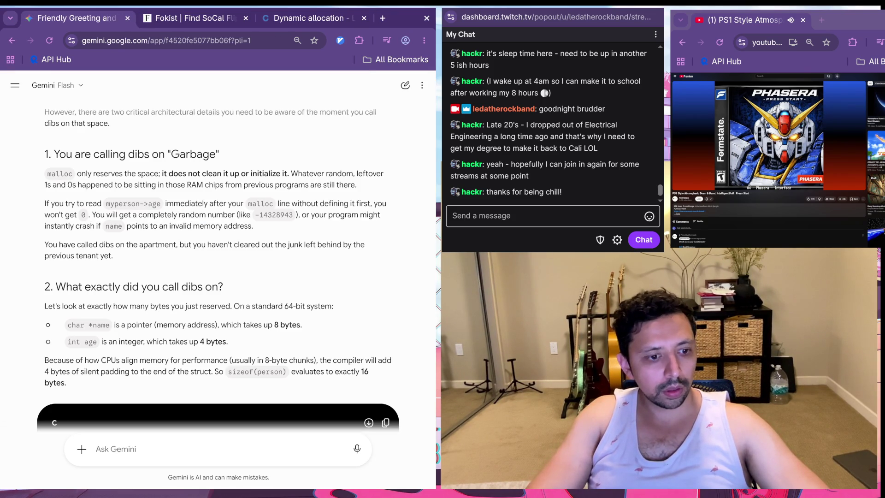
scroll(217, 254, down, 4)
text(is thi)
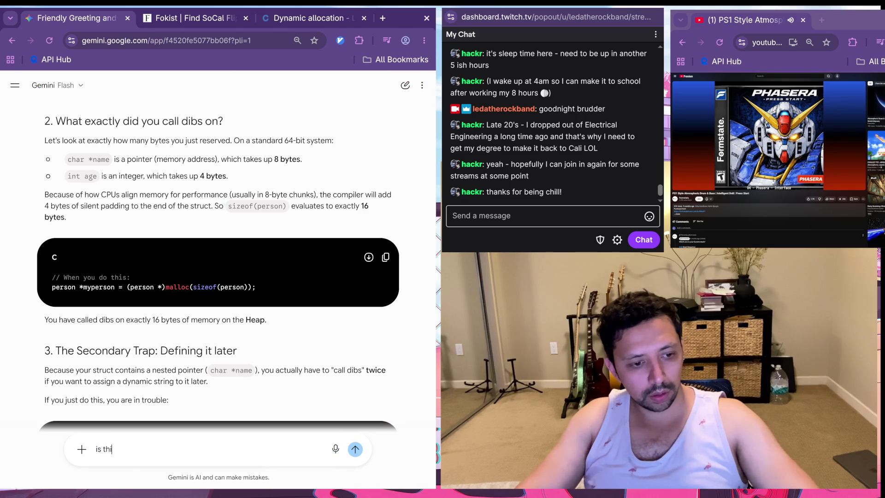
text(s is how i do malloc)
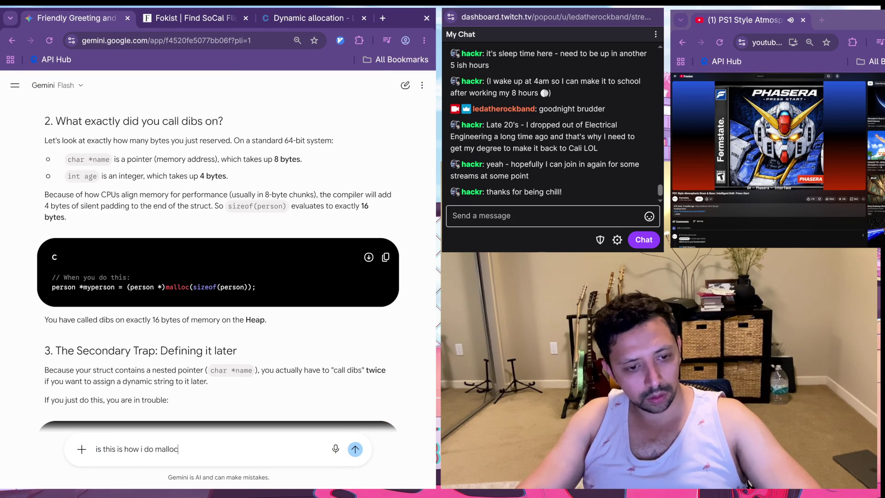
text(?)
key(shift+Return)
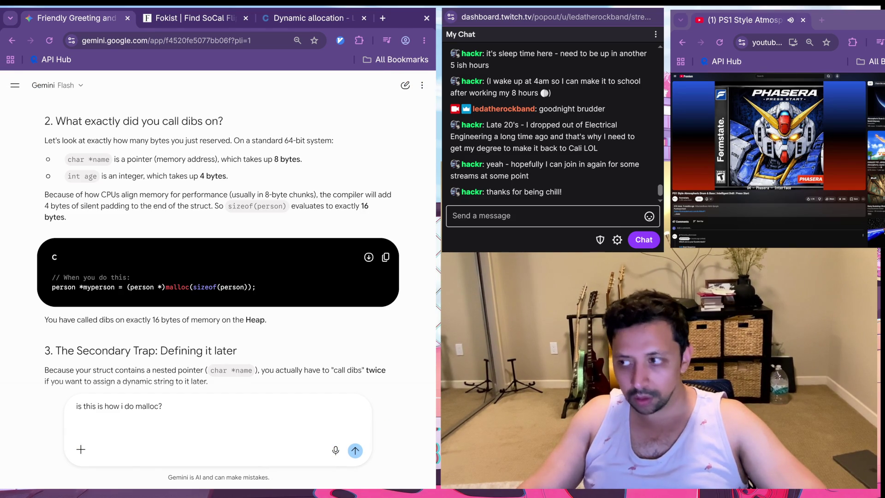